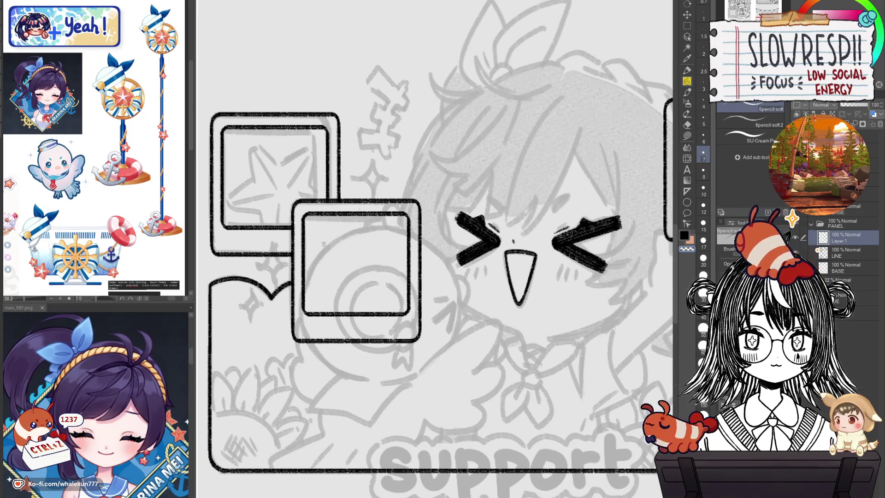
- Mirror the view to check the support panel sketch and fade the LINE layer to 38% opacity
{"action": "left_click_drag", "start_coordinate": [518, 276], "coordinate": [479, 304]}
{"action": "key", "text": "ctrl+shift+h"}
{"action": "key", "text": "ctrl+shift+h"}
{"action": "left_click_drag", "start_coordinate": [868, 105], "coordinate": [851, 105]}
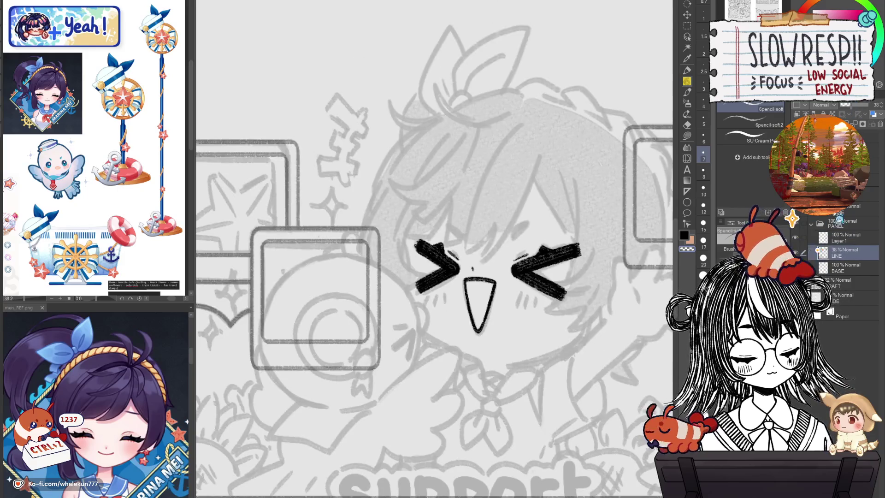
{"action": "mouse_move", "coordinate": [433, 258]}
{"action": "left_mouse_down"}
{"action": "mouse_move", "coordinate": [505, 239]}
{"action": "mouse_move", "coordinate": [479, 257]}
{"action": "mouse_move", "coordinate": [477, 294]}
{"action": "left_mouse_up"}
- Try inking the circle's left arc, mirroring the canvas to get a better angle
{"action": "key", "text": "ctrl+z"}
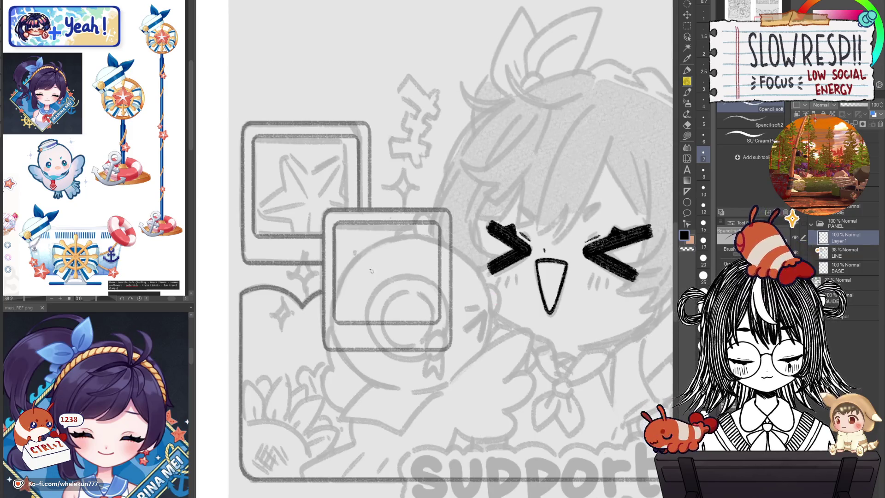
{"action": "mouse_move", "coordinate": [359, 255]}
{"action": "left_mouse_down"}
{"action": "mouse_move", "coordinate": [340, 314]}
{"action": "mouse_move", "coordinate": [351, 364]}
{"action": "mouse_move", "coordinate": [340, 276]}
{"action": "mouse_move", "coordinate": [367, 377]}
{"action": "left_mouse_up"}
{"action": "key", "text": "ctrl+z"}
{"action": "key", "text": "ctrl+z"}
{"action": "mouse_move", "coordinate": [364, 248]}
{"action": "left_mouse_down"}
{"action": "mouse_move", "coordinate": [336, 315]}
{"action": "mouse_move", "coordinate": [368, 376]}
{"action": "mouse_move", "coordinate": [360, 253]}
{"action": "mouse_move", "coordinate": [374, 379]}
{"action": "left_mouse_up"}
{"action": "key", "text": "ctrl+z"}
{"action": "key", "text": "h"}
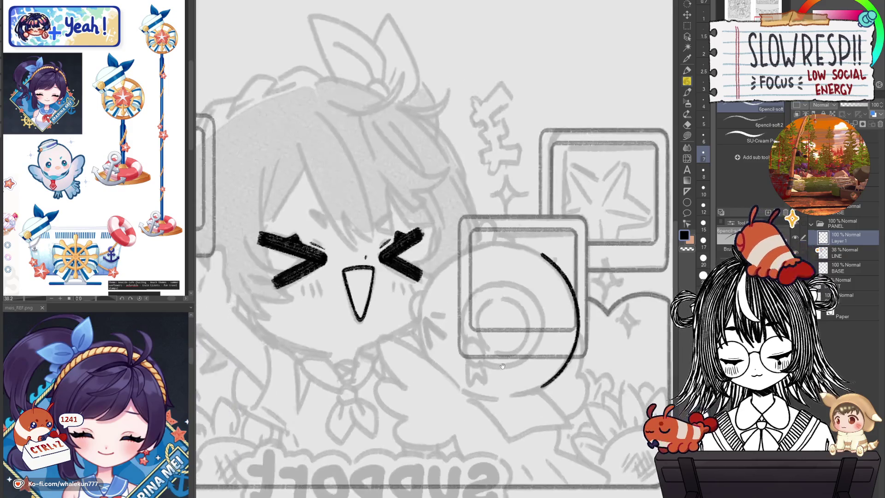
{"action": "left_click_drag", "start_coordinate": [501, 248], "coordinate": [443, 343]}
{"action": "key", "text": "ctrl+z"}
{"action": "mouse_move", "coordinate": [506, 247]}
{"action": "left_mouse_down"}
{"action": "mouse_move", "coordinate": [450, 293]}
{"action": "mouse_move", "coordinate": [445, 349]}
{"action": "mouse_move", "coordinate": [251, 327]}
{"action": "mouse_move", "coordinate": [390, 327]}
{"action": "mouse_move", "coordinate": [414, 231]}
{"action": "mouse_move", "coordinate": [474, 162]}
{"action": "left_mouse_up"}
{"action": "scroll", "coordinate": [475, 162], "scroll_direction": "up", "scroll_amount": 2}
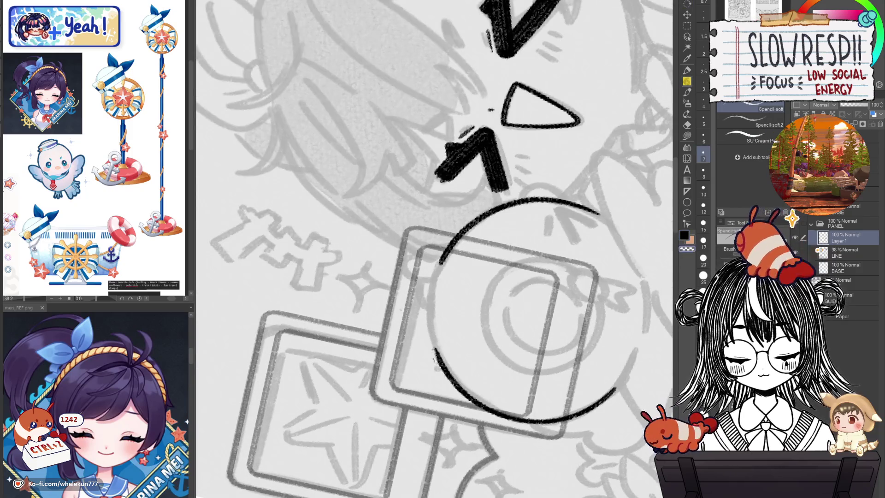
- Redraw the full left arc of the circle repeatedly until it sits right
{"action": "mouse_move", "coordinate": [450, 247]}
{"action": "left_mouse_down"}
{"action": "mouse_move", "coordinate": [438, 362]}
{"action": "mouse_move", "coordinate": [433, 336]}
{"action": "mouse_move", "coordinate": [444, 368]}
{"action": "left_mouse_up"}
{"action": "key", "text": "ctrl+z"}
{"action": "key", "text": "ctrl+z"}
{"action": "key", "text": "ctrl+z"}
{"action": "key", "text": "ctrl+z"}
{"action": "left_click_drag", "start_coordinate": [449, 245], "coordinate": [442, 363]}
{"action": "key", "text": "ctrl+z"}
{"action": "mouse_move", "coordinate": [450, 244]}
{"action": "left_mouse_down"}
{"action": "mouse_move", "coordinate": [431, 293]}
{"action": "mouse_move", "coordinate": [440, 369]}
{"action": "mouse_move", "coordinate": [435, 273]}
{"action": "mouse_move", "coordinate": [440, 368]}
{"action": "mouse_move", "coordinate": [433, 290]}
{"action": "mouse_move", "coordinate": [438, 358]}
{"action": "left_mouse_up"}
{"action": "key", "text": "ctrl+z"}
{"action": "key", "text": "ctrl+z"}
{"action": "key", "text": "ctrl+z"}
{"action": "key", "text": "ctrl+z"}
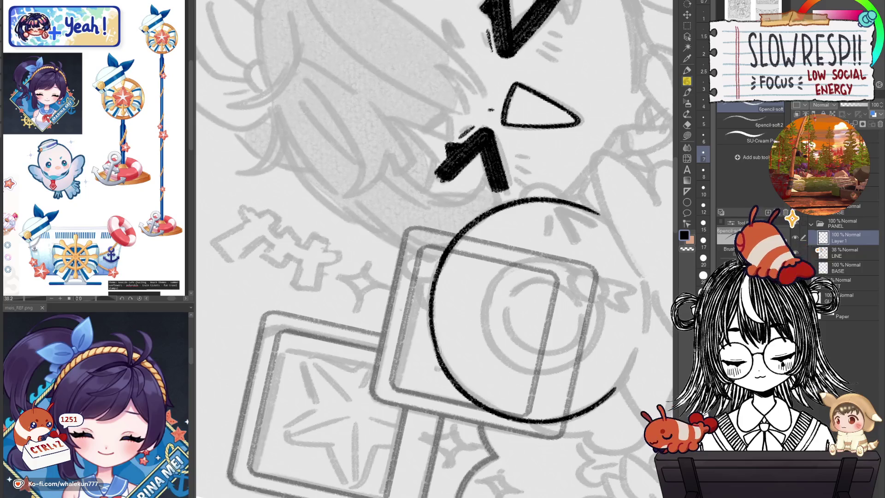
{"action": "key", "text": "ctrl+z"}
{"action": "key", "text": "ctrl+z"}
{"action": "mouse_move", "coordinate": [442, 249]}
{"action": "left_mouse_down"}
{"action": "mouse_move", "coordinate": [437, 364]}
{"action": "mouse_move", "coordinate": [427, 331]}
{"action": "mouse_move", "coordinate": [441, 362]}
{"action": "left_mouse_up"}
{"action": "key", "text": "ctrl+z"}
{"action": "key", "text": "ctrl+z"}
{"action": "left_click_drag", "start_coordinate": [444, 246], "coordinate": [440, 363]}
{"action": "key", "text": "ctrl+z"}
{"action": "key", "text": "ctrl+z"}
{"action": "mouse_move", "coordinate": [442, 248]}
{"action": "left_mouse_down"}
{"action": "mouse_move", "coordinate": [428, 345]}
{"action": "mouse_move", "coordinate": [440, 364]}
{"action": "left_mouse_up"}
{"action": "key", "text": "ctrl+z"}
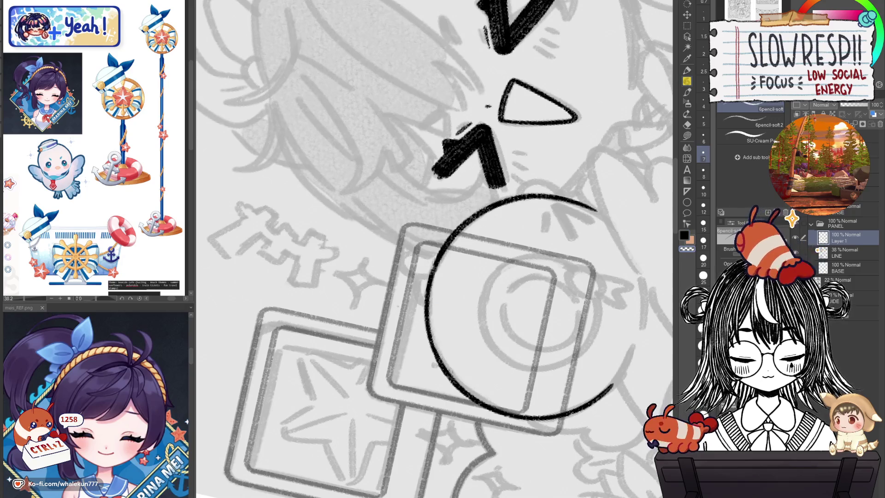
- Return the view upright and ink a small ear on the circle's right edge
{"action": "key", "text": "ctrl+@"}
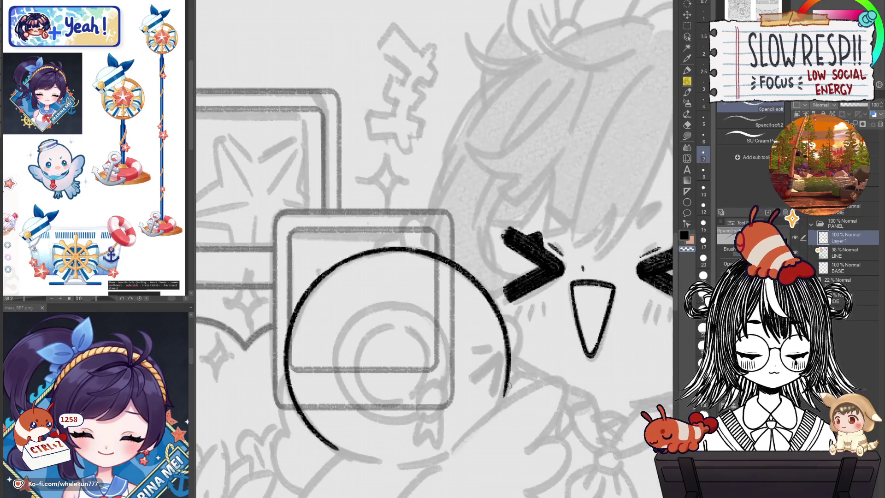
{"action": "left_click_drag", "start_coordinate": [528, 351], "coordinate": [533, 326]}
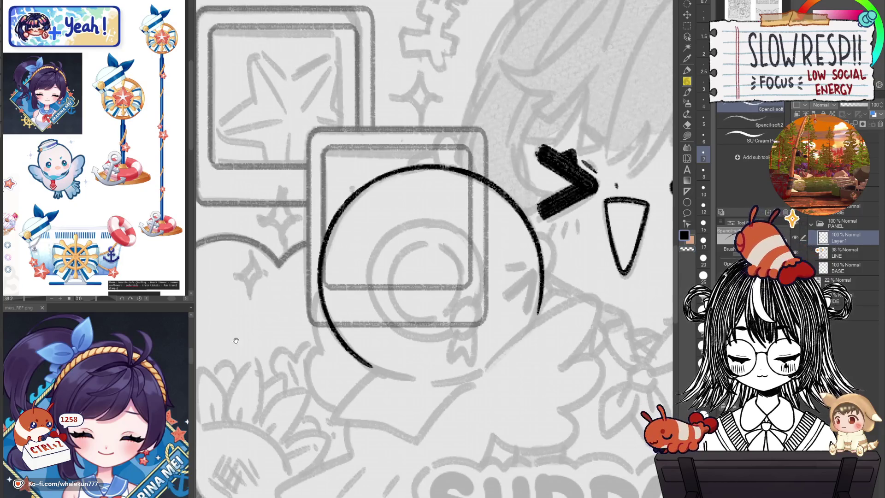
{"action": "mouse_move", "coordinate": [532, 232]}
{"action": "left_mouse_down"}
{"action": "mouse_move", "coordinate": [557, 252]}
{"action": "mouse_move", "coordinate": [545, 235]}
{"action": "mouse_move", "coordinate": [554, 265]}
{"action": "mouse_move", "coordinate": [541, 281]}
{"action": "left_mouse_up"}
{"action": "key", "text": "ctrl+z"}
{"action": "scroll", "coordinate": [501, 294], "scroll_direction": "down", "scroll_amount": 5}
{"action": "scroll", "coordinate": [501, 293], "scroll_direction": "up", "scroll_amount": 5}
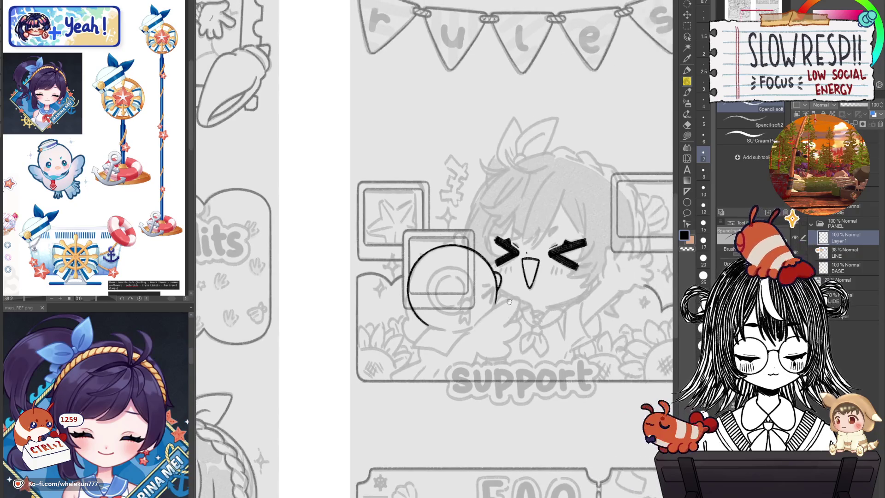
- Add short hatch strokes beside the circle's right edge
{"action": "mouse_move", "coordinate": [479, 312]}
{"action": "left_mouse_down"}
{"action": "mouse_move", "coordinate": [502, 296]}
{"action": "mouse_move", "coordinate": [497, 328]}
{"action": "left_mouse_up"}
{"action": "left_click_drag", "start_coordinate": [507, 294], "coordinate": [497, 330]}
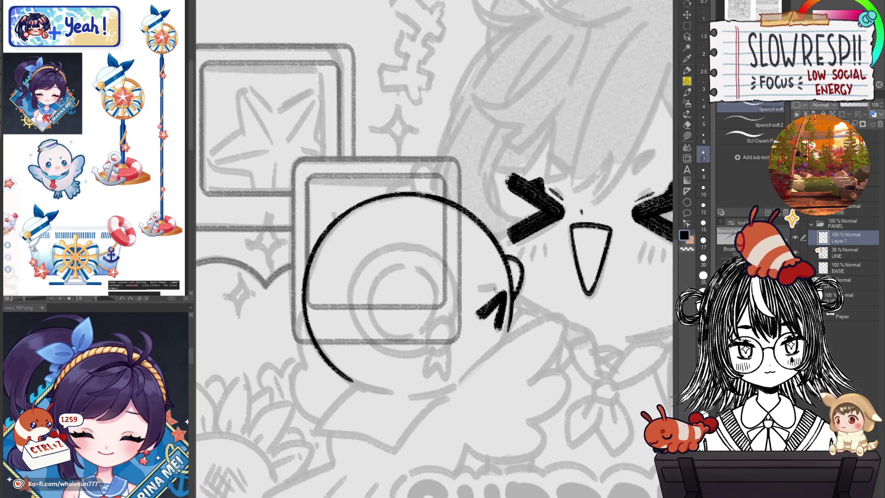
{"action": "key", "text": "ctrl+z"}
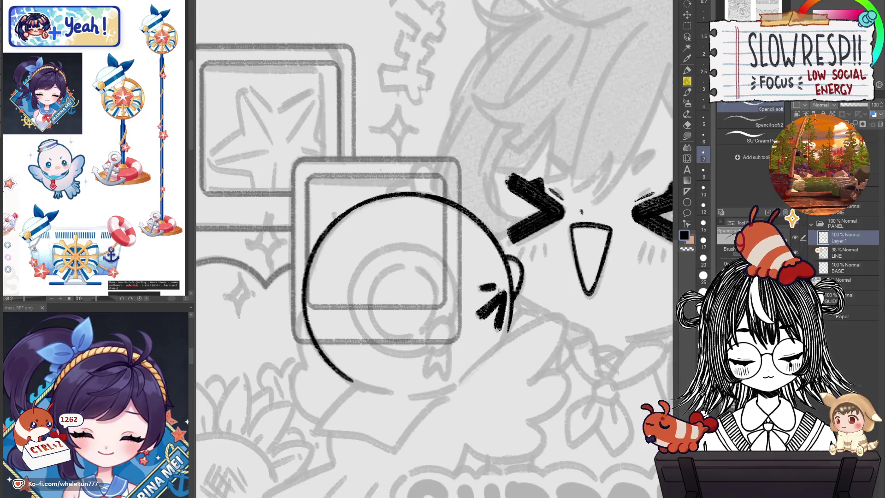
{"action": "key", "text": "ctrl+z"}
{"action": "key", "text": "ctrl+z"}
{"action": "key", "text": "ctrl+z"}
{"action": "left_click_drag", "start_coordinate": [479, 290], "coordinate": [498, 281]}
{"action": "key", "text": "ctrl+z"}
{"action": "key", "text": "ctrl+z"}
- With the view mirrored, ink the lower arc of the circle
{"action": "left_click_drag", "start_coordinate": [499, 328], "coordinate": [513, 351]}
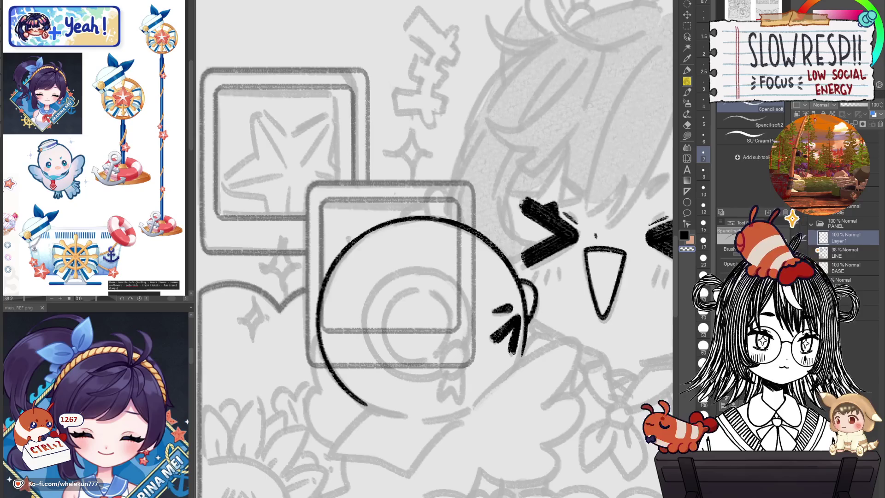
{"action": "mouse_move", "coordinate": [426, 427]}
{"action": "left_mouse_down"}
{"action": "mouse_move", "coordinate": [422, 370]}
{"action": "mouse_move", "coordinate": [432, 385]}
{"action": "mouse_move", "coordinate": [455, 343]}
{"action": "left_mouse_up"}
{"action": "key", "text": "h"}
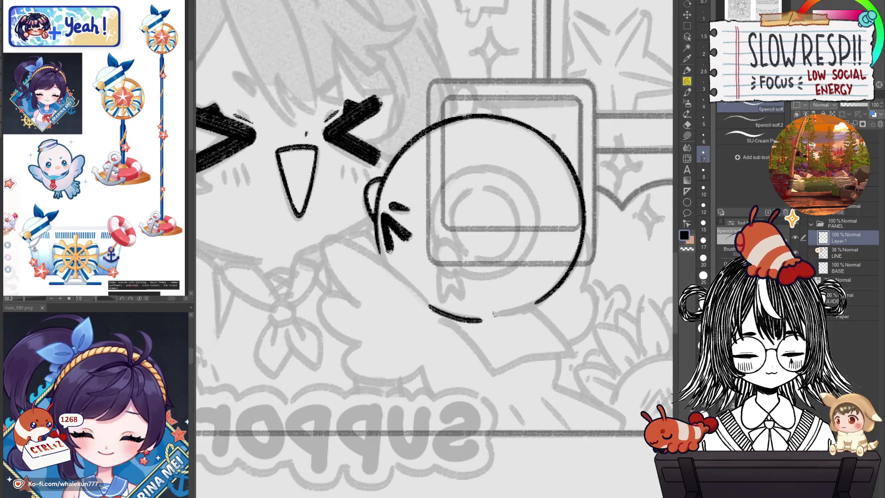
{"action": "left_click_drag", "start_coordinate": [431, 305], "coordinate": [482, 317]}
{"action": "key", "text": "ctrl+z"}
{"action": "mouse_move", "coordinate": [426, 302]}
{"action": "left_mouse_down"}
{"action": "mouse_move", "coordinate": [480, 317]}
{"action": "mouse_move", "coordinate": [544, 294]}
{"action": "left_mouse_up"}
{"action": "key", "text": "ctrl+z"}
- Close the circle with its lower-right arc and sweep a wing curve from it
{"action": "left_click_drag", "start_coordinate": [487, 315], "coordinate": [548, 293]}
{"action": "key", "text": "ctrl+z"}
{"action": "left_click_drag", "start_coordinate": [488, 315], "coordinate": [545, 295]}
{"action": "key", "text": "ctrl+z"}
{"action": "left_click_drag", "start_coordinate": [487, 317], "coordinate": [548, 290]}
{"action": "key", "text": "ctrl+z"}
{"action": "key", "text": "h"}
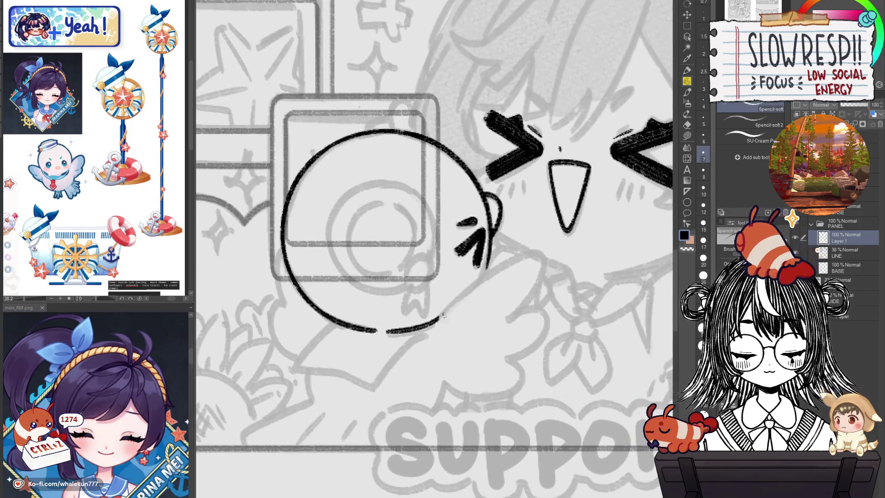
{"action": "mouse_move", "coordinate": [437, 319]}
{"action": "left_mouse_down"}
{"action": "mouse_move", "coordinate": [519, 258]}
{"action": "mouse_move", "coordinate": [547, 266]}
{"action": "mouse_move", "coordinate": [506, 322]}
{"action": "left_mouse_up"}
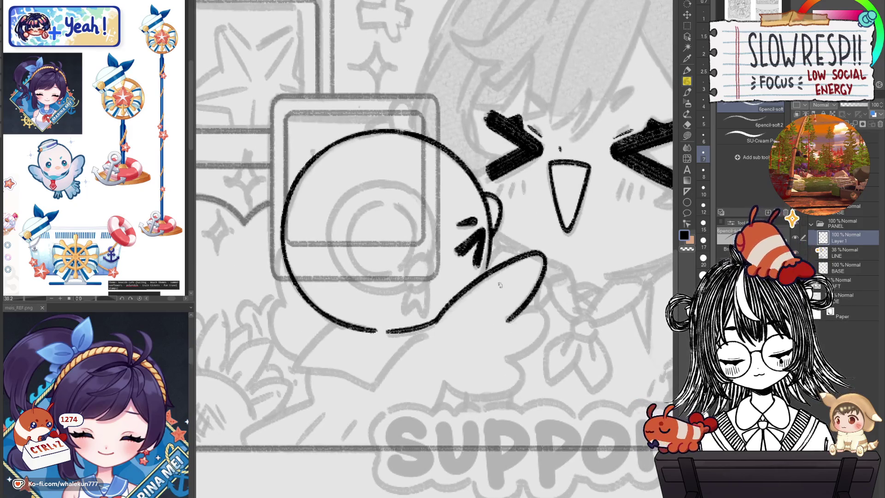
{"action": "key", "text": "ctrl+z"}
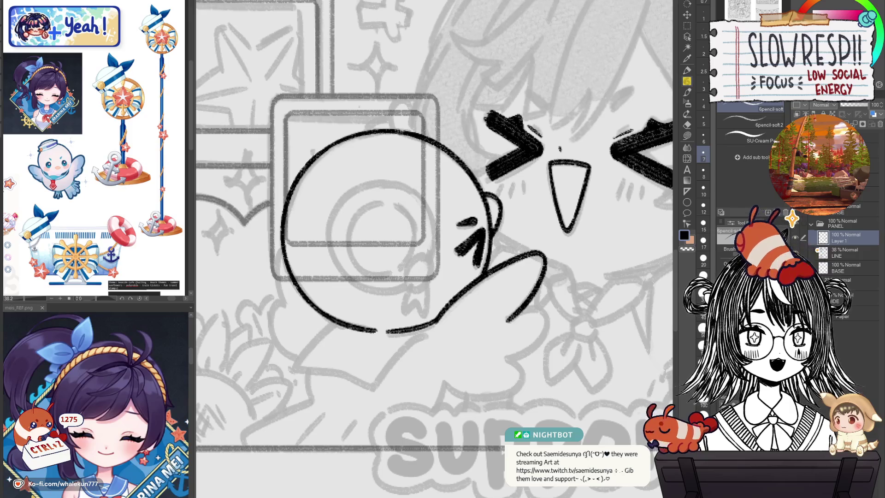
- Ink a diagonal body stroke below the wing
{"action": "mouse_move", "coordinate": [439, 377]}
{"action": "left_mouse_down"}
{"action": "mouse_move", "coordinate": [224, 342]}
{"action": "mouse_move", "coordinate": [500, 352]}
{"action": "mouse_move", "coordinate": [501, 363]}
{"action": "mouse_move", "coordinate": [430, 264]}
{"action": "mouse_move", "coordinate": [408, 293]}
{"action": "left_mouse_up"}
{"action": "key", "text": "ctrl+z"}
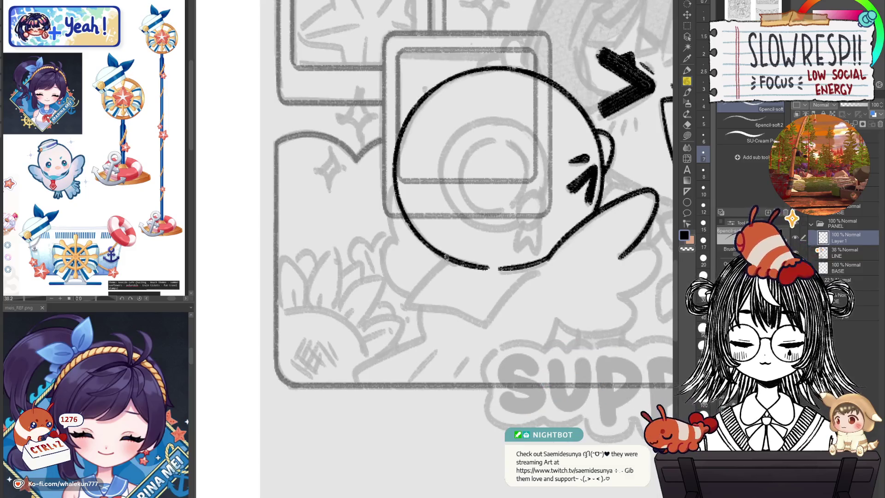
{"action": "left_click_drag", "start_coordinate": [445, 258], "coordinate": [411, 291]}
{"action": "key", "text": "ctrl+z"}
{"action": "left_click_drag", "start_coordinate": [445, 259], "coordinate": [403, 299]}
{"action": "key", "text": "ctrl+z"}
{"action": "mouse_move", "coordinate": [449, 258]}
{"action": "left_mouse_down"}
{"action": "mouse_move", "coordinate": [413, 305]}
{"action": "mouse_move", "coordinate": [486, 328]}
{"action": "mouse_move", "coordinate": [507, 287]}
{"action": "mouse_move", "coordinate": [528, 271]}
{"action": "left_mouse_up"}
- Redraw the bird's lower-left body curve
{"action": "key", "text": "ctrl+z"}
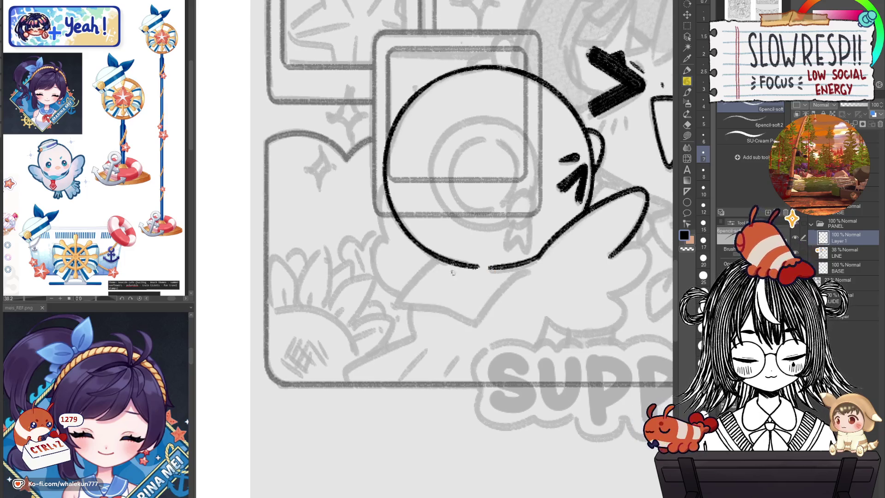
{"action": "left_click_drag", "start_coordinate": [437, 259], "coordinate": [400, 293]}
{"action": "key", "text": "ctrl+z"}
{"action": "mouse_move", "coordinate": [440, 258]}
{"action": "left_mouse_down"}
{"action": "mouse_move", "coordinate": [400, 295]}
{"action": "mouse_move", "coordinate": [469, 318]}
{"action": "left_mouse_up"}
{"action": "key", "text": "ctrl+z"}
{"action": "mouse_move", "coordinate": [440, 254]}
{"action": "left_mouse_down"}
{"action": "mouse_move", "coordinate": [400, 306]}
{"action": "mouse_move", "coordinate": [479, 324]}
{"action": "mouse_move", "coordinate": [524, 263]}
{"action": "left_mouse_up"}
- Give the wing a scalloped feather edge, ink the body's left side and add strokes below the wing
{"action": "left_click_drag", "start_coordinate": [441, 268], "coordinate": [484, 287]}
{"action": "left_click_drag", "start_coordinate": [540, 239], "coordinate": [444, 211]}
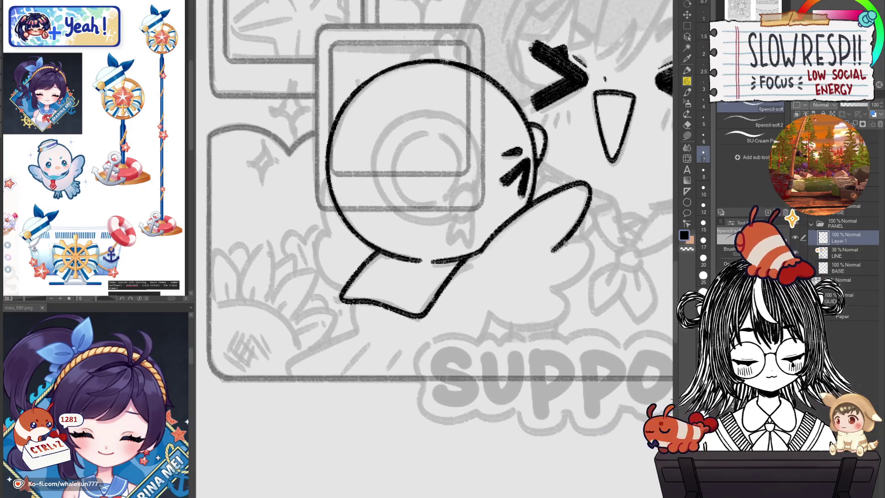
{"action": "mouse_move", "coordinate": [553, 250]}
{"action": "left_mouse_down"}
{"action": "mouse_move", "coordinate": [582, 237]}
{"action": "mouse_move", "coordinate": [589, 275]}
{"action": "mouse_move", "coordinate": [559, 293]}
{"action": "mouse_move", "coordinate": [567, 313]}
{"action": "mouse_move", "coordinate": [507, 330]}
{"action": "mouse_move", "coordinate": [489, 314]}
{"action": "mouse_move", "coordinate": [508, 355]}
{"action": "left_mouse_up"}
{"action": "mouse_move", "coordinate": [347, 213]}
{"action": "left_mouse_down"}
{"action": "mouse_move", "coordinate": [340, 231]}
{"action": "mouse_move", "coordinate": [347, 279]}
{"action": "mouse_move", "coordinate": [336, 306]}
{"action": "mouse_move", "coordinate": [364, 326]}
{"action": "mouse_move", "coordinate": [403, 274]}
{"action": "mouse_move", "coordinate": [417, 322]}
{"action": "mouse_move", "coordinate": [498, 279]}
{"action": "mouse_move", "coordinate": [445, 300]}
{"action": "left_mouse_up"}
{"action": "key", "text": "ctrl+z"}
{"action": "mouse_move", "coordinate": [510, 273]}
{"action": "left_mouse_down"}
{"action": "mouse_move", "coordinate": [452, 299]}
{"action": "mouse_move", "coordinate": [439, 319]}
{"action": "left_mouse_up"}
{"action": "left_click_drag", "start_coordinate": [521, 287], "coordinate": [490, 319]}
{"action": "left_click_drag", "start_coordinate": [551, 295], "coordinate": [531, 323]}
- Draw the body line down to the panel border
{"action": "left_click_drag", "start_coordinate": [587, 286], "coordinate": [540, 304]}
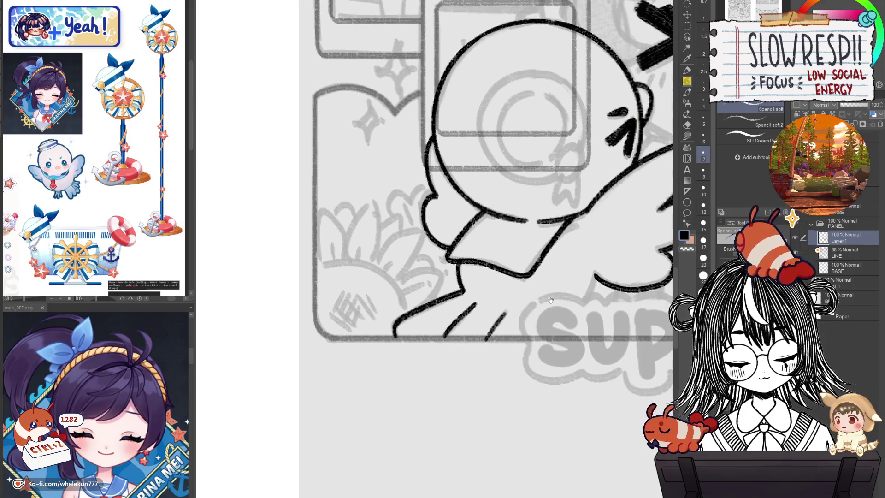
{"action": "mouse_move", "coordinate": [594, 275]}
{"action": "left_mouse_down"}
{"action": "mouse_move", "coordinate": [569, 312]}
{"action": "mouse_move", "coordinate": [536, 319]}
{"action": "mouse_move", "coordinate": [533, 340]}
{"action": "mouse_move", "coordinate": [428, 357]}
{"action": "left_mouse_up"}
{"action": "key", "text": "e"}
{"action": "key", "text": "p"}
- Start an inner eye arc inside the circle's left side
{"action": "mouse_move", "coordinate": [368, 116]}
{"action": "left_mouse_down"}
{"action": "mouse_move", "coordinate": [396, 251]}
{"action": "mouse_move", "coordinate": [375, 308]}
{"action": "mouse_move", "coordinate": [429, 326]}
{"action": "left_mouse_up"}
{"action": "key", "text": "ctrl+z"}
{"action": "mouse_move", "coordinate": [408, 242]}
{"action": "left_mouse_down"}
{"action": "mouse_move", "coordinate": [373, 287]}
{"action": "mouse_move", "coordinate": [392, 338]}
{"action": "left_mouse_up"}
{"action": "key", "text": "ctrl+z"}
{"action": "mouse_move", "coordinate": [398, 249]}
{"action": "left_mouse_down"}
{"action": "mouse_move", "coordinate": [395, 326]}
{"action": "mouse_move", "coordinate": [414, 240]}
{"action": "mouse_move", "coordinate": [376, 302]}
{"action": "mouse_move", "coordinate": [409, 347]}
{"action": "left_mouse_up"}
{"action": "key", "text": "ctrl+z"}
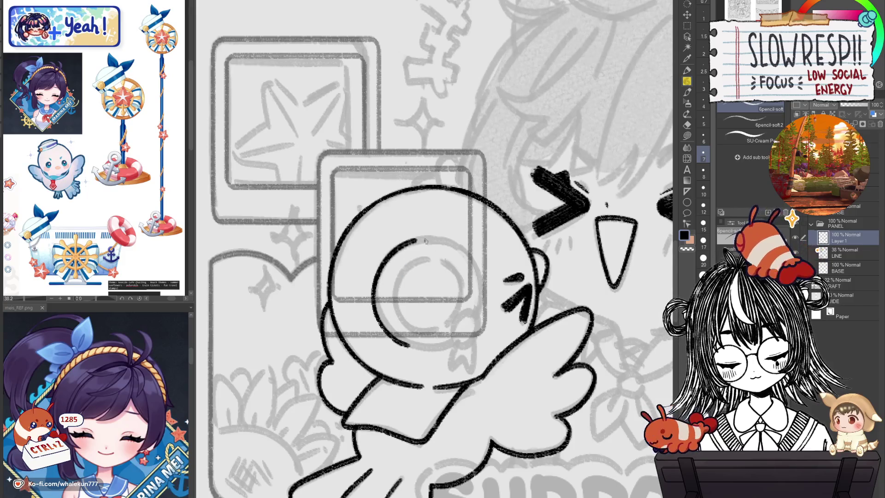
{"action": "mouse_move", "coordinate": [439, 239]}
{"action": "left_mouse_down"}
{"action": "mouse_move", "coordinate": [477, 273]}
{"action": "mouse_move", "coordinate": [482, 310]}
{"action": "left_mouse_up"}
{"action": "key", "text": "ctrl+z"}
- On a mirrored view, start the inner ring from the top and add a short stroke atop it
{"action": "key", "text": "h"}
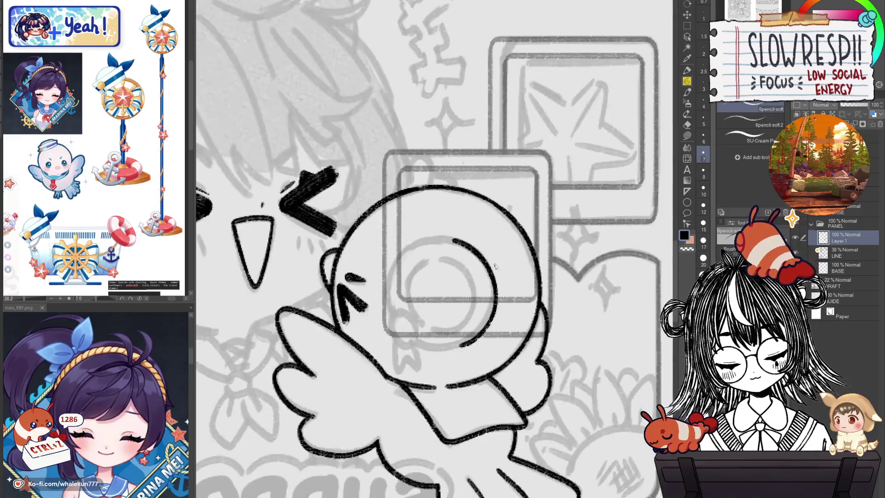
{"action": "mouse_move", "coordinate": [502, 257]}
{"action": "left_mouse_down"}
{"action": "mouse_move", "coordinate": [458, 272]}
{"action": "mouse_move", "coordinate": [438, 341]}
{"action": "mouse_move", "coordinate": [500, 257]}
{"action": "mouse_move", "coordinate": [451, 282]}
{"action": "mouse_move", "coordinate": [444, 332]}
{"action": "mouse_move", "coordinate": [488, 257]}
{"action": "mouse_move", "coordinate": [444, 331]}
{"action": "left_mouse_up"}
{"action": "key", "text": "ctrl+z"}
{"action": "key", "text": "ctrl+z"}
{"action": "key", "text": "h"}
{"action": "key", "text": "h"}
{"action": "key", "text": "ctrl+z"}
{"action": "mouse_move", "coordinate": [511, 246]}
{"action": "left_mouse_down"}
{"action": "mouse_move", "coordinate": [488, 249]}
{"action": "mouse_move", "coordinate": [458, 321]}
{"action": "mouse_move", "coordinate": [493, 249]}
{"action": "mouse_move", "coordinate": [459, 304]}
{"action": "mouse_move", "coordinate": [506, 246]}
{"action": "mouse_move", "coordinate": [455, 286]}
{"action": "mouse_move", "coordinate": [461, 325]}
{"action": "mouse_move", "coordinate": [513, 314]}
{"action": "mouse_move", "coordinate": [553, 320]}
{"action": "left_mouse_up"}
{"action": "key", "text": "ctrl+z"}
{"action": "key", "text": "ctrl+z"}
{"action": "key", "text": "h"}
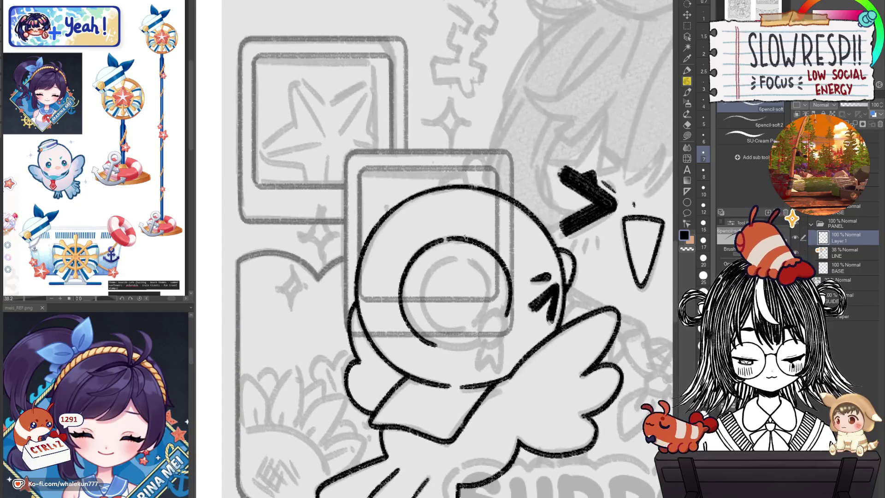
- Ink an arc of the inner eye circle and a small curve beside the eye
{"action": "mouse_move", "coordinate": [452, 258]}
{"action": "left_mouse_down"}
{"action": "mouse_move", "coordinate": [424, 300]}
{"action": "mouse_move", "coordinate": [459, 331]}
{"action": "mouse_move", "coordinate": [455, 260]}
{"action": "mouse_move", "coordinate": [423, 284]}
{"action": "mouse_move", "coordinate": [459, 331]}
{"action": "mouse_move", "coordinate": [479, 321]}
{"action": "mouse_move", "coordinate": [488, 279]}
{"action": "mouse_move", "coordinate": [491, 309]}
{"action": "mouse_move", "coordinate": [488, 279]}
{"action": "mouse_move", "coordinate": [492, 305]}
{"action": "mouse_move", "coordinate": [490, 295]}
{"action": "mouse_move", "coordinate": [471, 322]}
{"action": "left_mouse_up"}
{"action": "key", "text": "ctrl+z"}
{"action": "key", "text": "ctrl+z"}
{"action": "key", "text": "ctrl+z"}
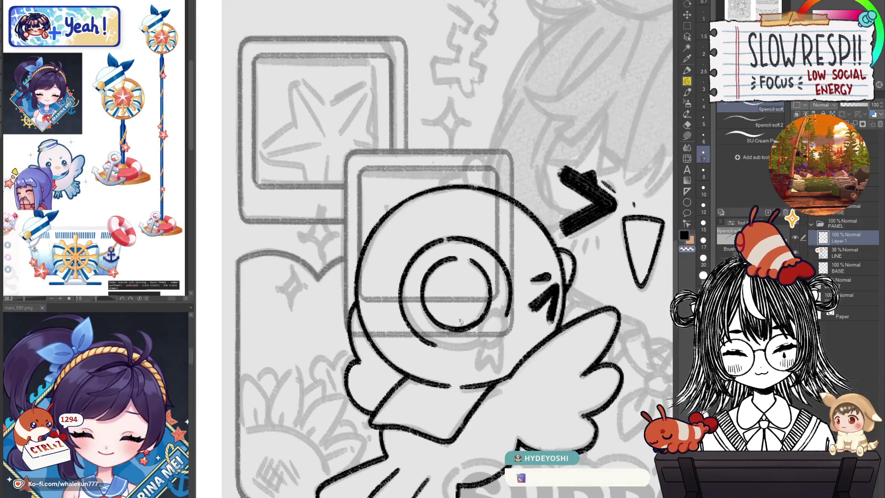
{"action": "scroll", "coordinate": [490, 332], "scroll_direction": "down", "scroll_amount": 1}
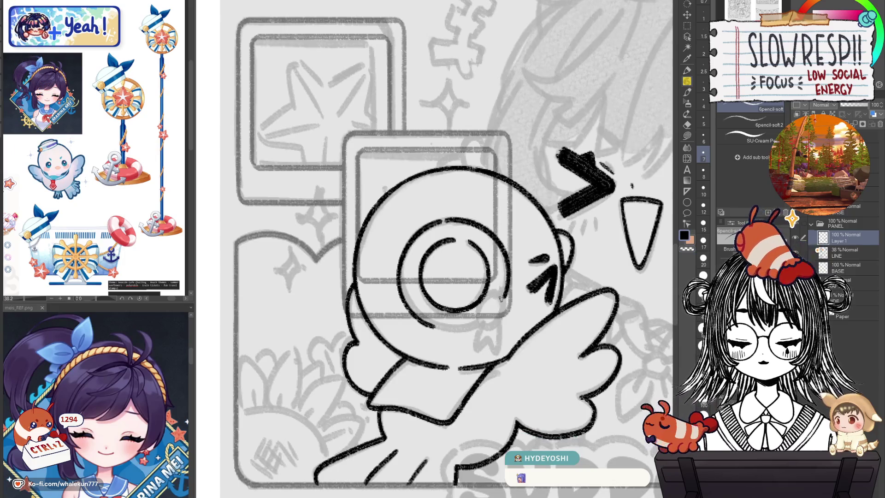
{"action": "mouse_move", "coordinate": [501, 292]}
{"action": "left_mouse_down"}
{"action": "mouse_move", "coordinate": [486, 306]}
{"action": "mouse_move", "coordinate": [485, 330]}
{"action": "mouse_move", "coordinate": [491, 295]}
{"action": "mouse_move", "coordinate": [492, 328]}
{"action": "mouse_move", "coordinate": [506, 295]}
{"action": "mouse_move", "coordinate": [493, 296]}
{"action": "mouse_move", "coordinate": [497, 330]}
{"action": "mouse_move", "coordinate": [504, 299]}
{"action": "mouse_move", "coordinate": [479, 314]}
{"action": "mouse_move", "coordinate": [506, 305]}
{"action": "mouse_move", "coordinate": [485, 325]}
{"action": "left_mouse_up"}
{"action": "key", "text": "ctrl+z"}
{"action": "key", "text": "ctrl+z"}
{"action": "key", "text": "ctrl+z"}
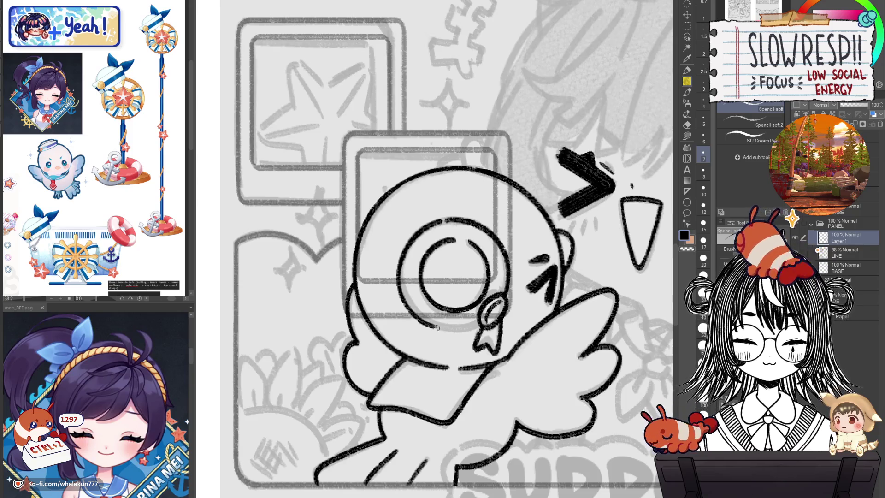
- Close the bottom of the eye's outer ring and ink the ring's inner left side
{"action": "mouse_move", "coordinate": [433, 329]}
{"action": "left_mouse_down"}
{"action": "mouse_move", "coordinate": [475, 328]}
{"action": "mouse_move", "coordinate": [484, 317]}
{"action": "left_mouse_up"}
{"action": "key", "text": "h"}
{"action": "key", "text": "h"}
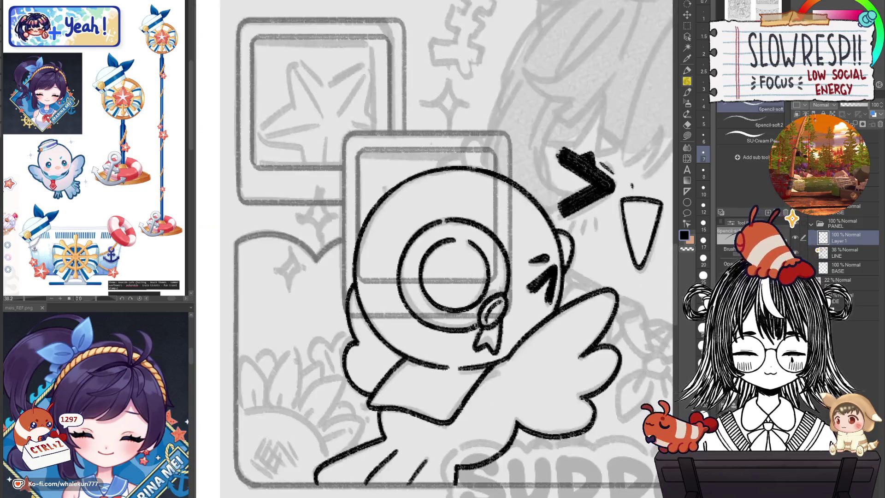
{"action": "mouse_move", "coordinate": [412, 263]}
{"action": "left_mouse_down"}
{"action": "mouse_move", "coordinate": [412, 304]}
{"action": "mouse_move", "coordinate": [427, 317]}
{"action": "left_mouse_up"}
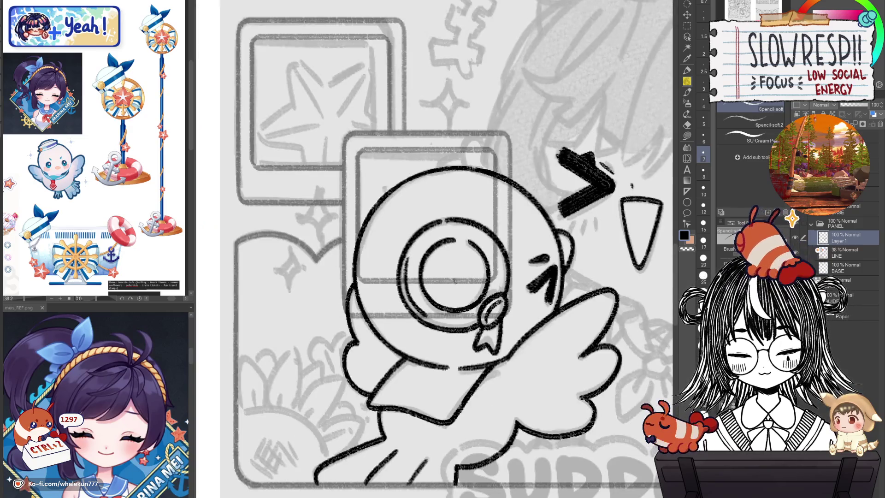
{"action": "key", "text": "ctrl+z"}
{"action": "mouse_move", "coordinate": [416, 262]}
{"action": "left_mouse_down"}
{"action": "mouse_move", "coordinate": [405, 278]}
{"action": "mouse_move", "coordinate": [427, 318]}
{"action": "left_mouse_up"}
{"action": "key", "text": "ctrl+z"}
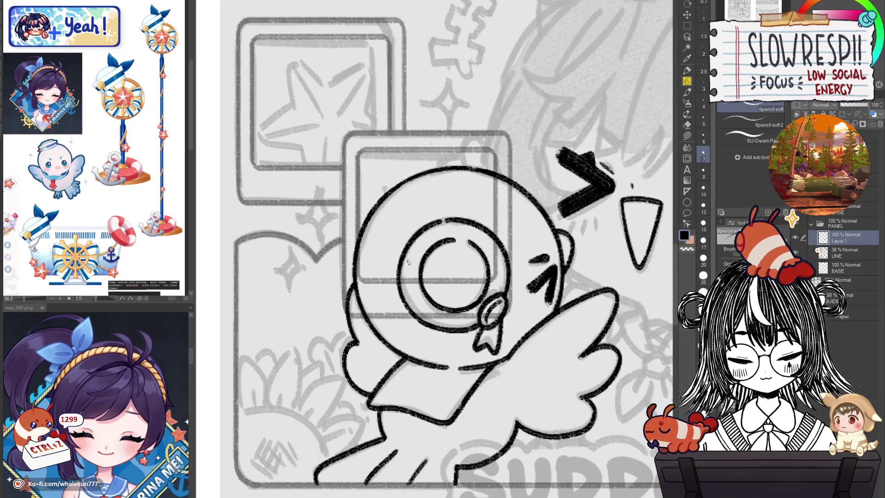
{"action": "mouse_move", "coordinate": [494, 282]}
{"action": "left_mouse_down"}
{"action": "mouse_move", "coordinate": [484, 308]}
{"action": "mouse_move", "coordinate": [523, 314]}
{"action": "left_mouse_up"}
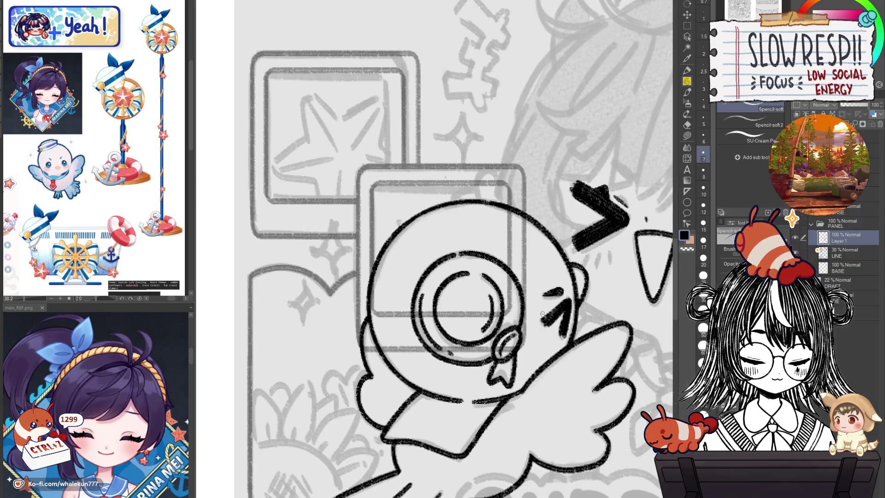
- Replace the dark mark with a thinner brow stroke above the character's eye
{"action": "scroll", "coordinate": [543, 314], "scroll_direction": "down", "scroll_amount": 5}
{"action": "left_click_drag", "start_coordinate": [543, 315], "coordinate": [511, 327]}
{"action": "scroll", "coordinate": [510, 327], "scroll_direction": "up", "scroll_amount": 3}
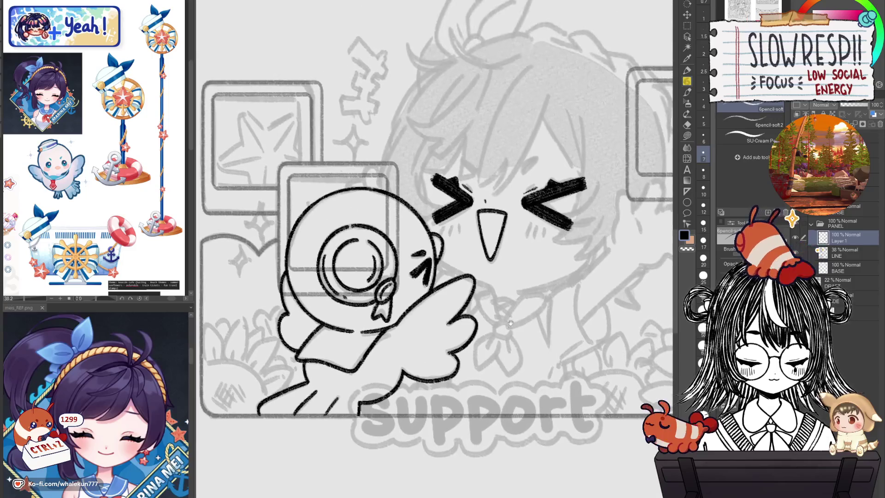
{"action": "scroll", "coordinate": [510, 327], "scroll_direction": "up", "scroll_amount": 1}
{"action": "left_click_drag", "start_coordinate": [532, 258], "coordinate": [555, 369]}
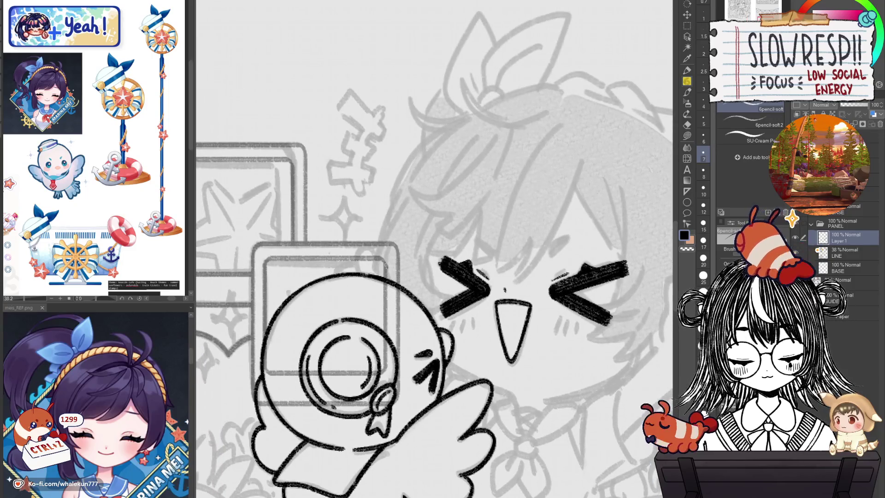
{"action": "left_click_drag", "start_coordinate": [514, 228], "coordinate": [524, 252]}
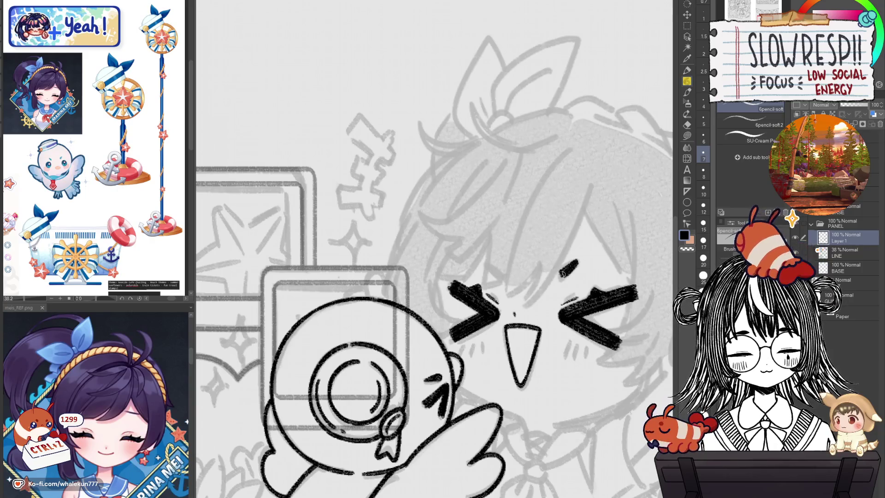
{"action": "key", "text": "ctrl+z"}
{"action": "key", "text": "ctrl+z"}
{"action": "key", "text": "ctrl+z"}
{"action": "left_click_drag", "start_coordinate": [560, 273], "coordinate": [580, 265]}
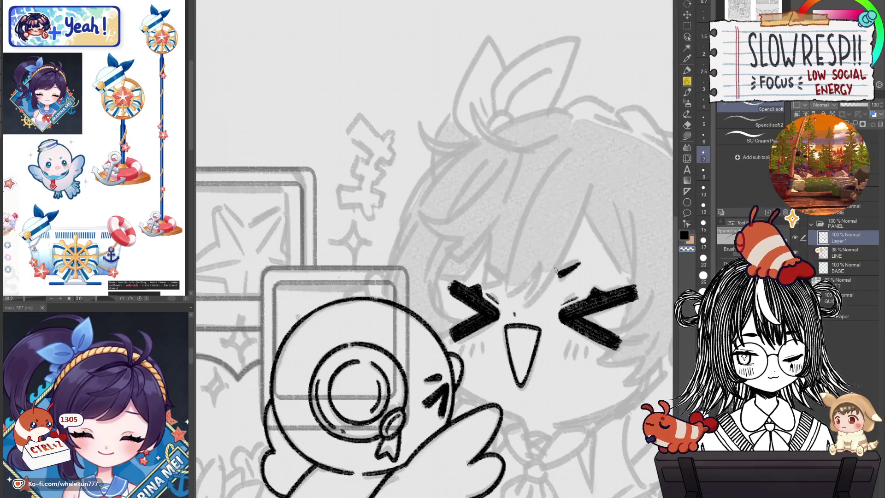
- Mirror and recentre the view on the face to check the brows, then zoom out
{"action": "mouse_move", "coordinate": [572, 277]}
{"action": "left_mouse_down"}
{"action": "mouse_move", "coordinate": [356, 253]}
{"action": "mouse_move", "coordinate": [481, 277]}
{"action": "mouse_move", "coordinate": [496, 257]}
{"action": "mouse_move", "coordinate": [493, 315]}
{"action": "mouse_move", "coordinate": [523, 316]}
{"action": "left_mouse_up"}
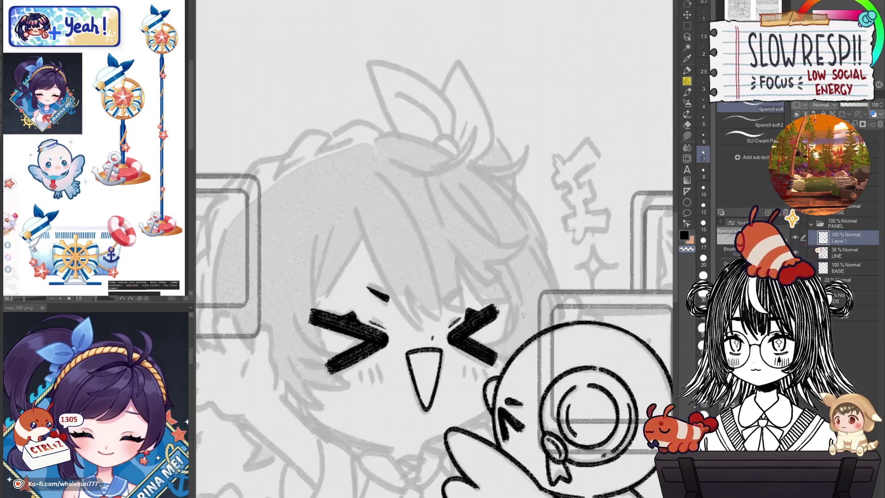
{"action": "key", "text": "h"}
{"action": "key", "text": "h"}
{"action": "left_click_drag", "start_coordinate": [451, 294], "coordinate": [507, 296]}
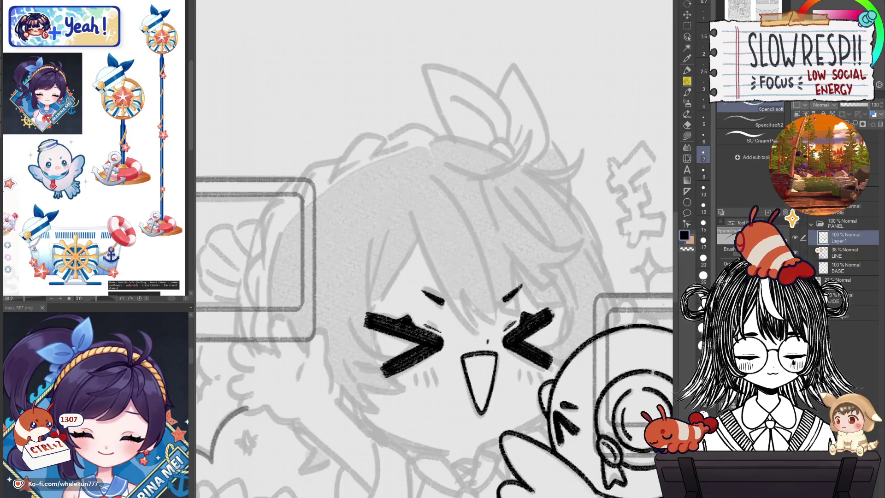
{"action": "key", "text": "ctrl+z"}
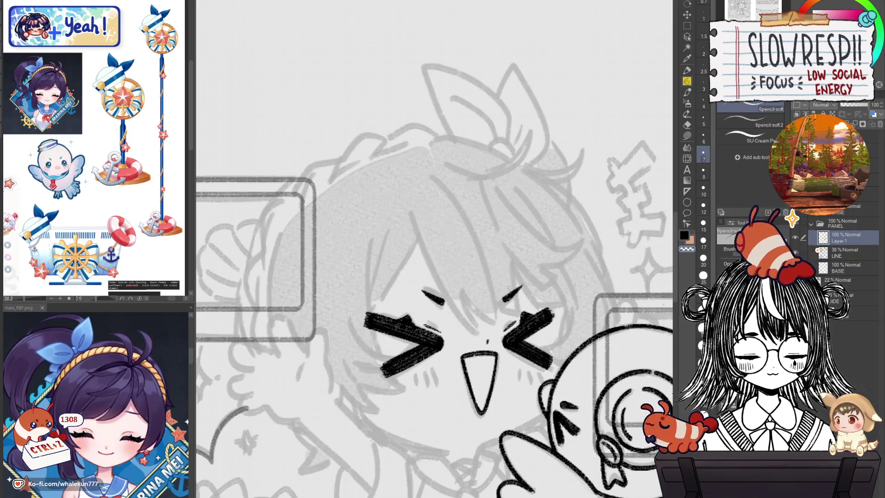
{"action": "scroll", "coordinate": [543, 277], "scroll_direction": "down", "scroll_amount": 5}
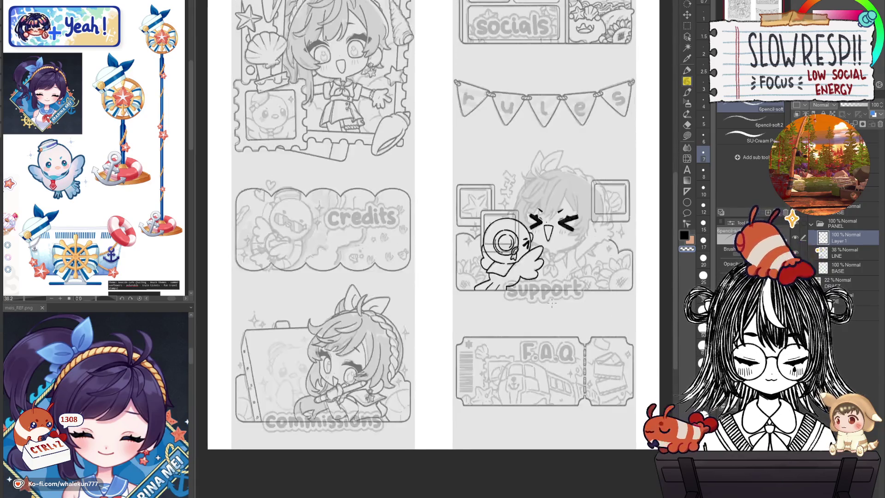
- Toggle the grey sketch layer off and on twice, then set the LINE layer to 100% opacity
{"action": "left_click", "coordinate": [795, 282]}
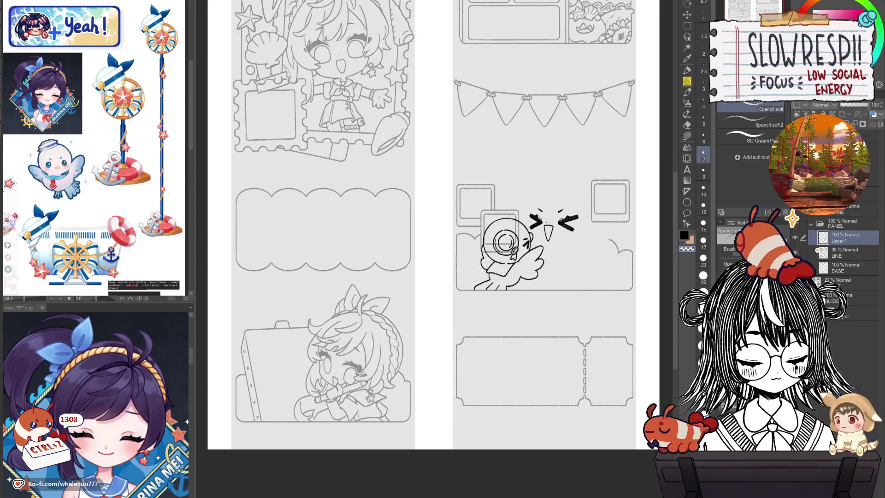
{"action": "left_click", "coordinate": [794, 280]}
{"action": "left_click", "coordinate": [795, 280]}
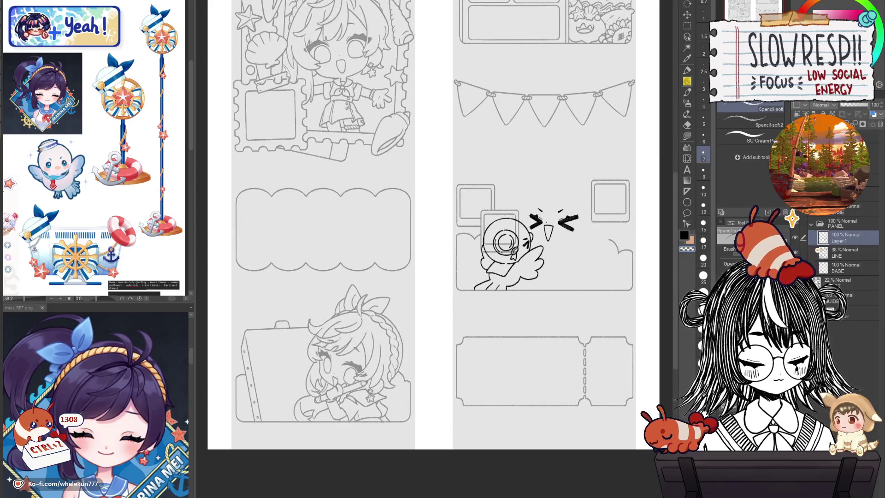
{"action": "left_click", "coordinate": [795, 279]}
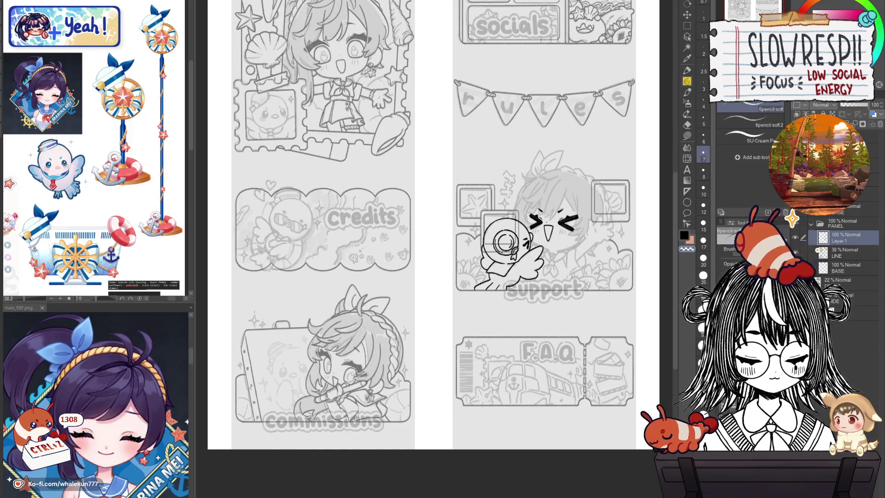
{"action": "left_click", "coordinate": [841, 253]}
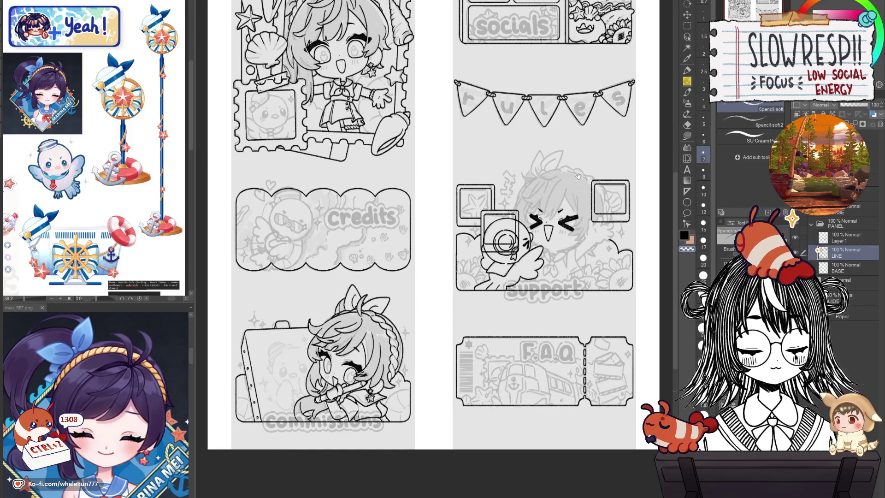
{"action": "left_click_drag", "start_coordinate": [425, 238], "coordinate": [563, 437]}
- Zoom around and mirror the view to review the solid lineart on the girl's face
{"action": "scroll", "coordinate": [453, 218], "scroll_direction": "up", "scroll_amount": 5}
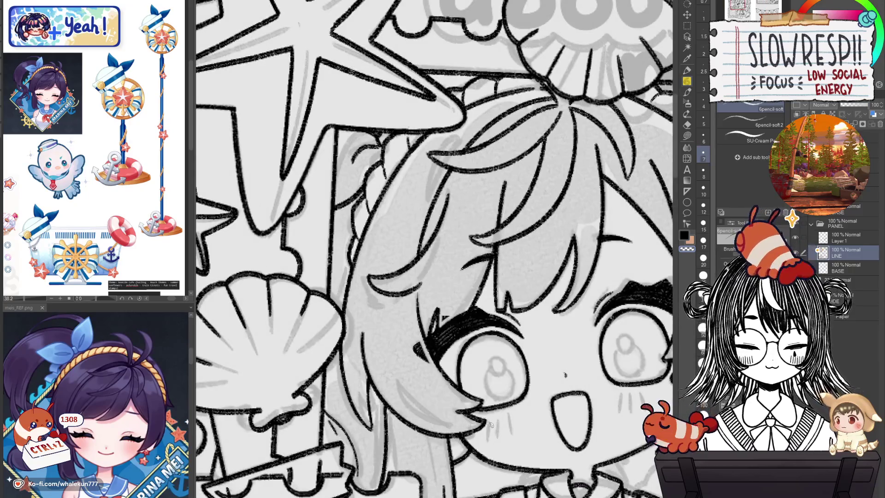
{"action": "left_click_drag", "start_coordinate": [510, 420], "coordinate": [432, 379]}
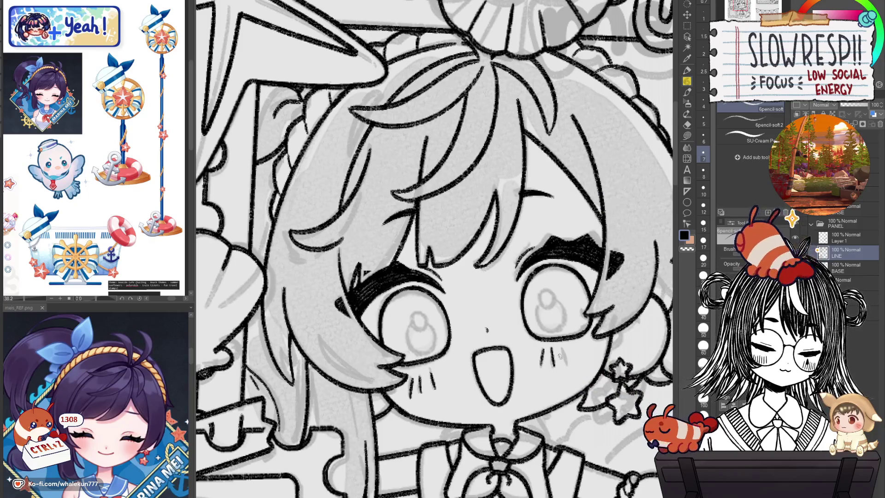
{"action": "scroll", "coordinate": [582, 321], "scroll_direction": "down", "scroll_amount": 5}
{"action": "scroll", "coordinate": [537, 343], "scroll_direction": "up", "scroll_amount": 4}
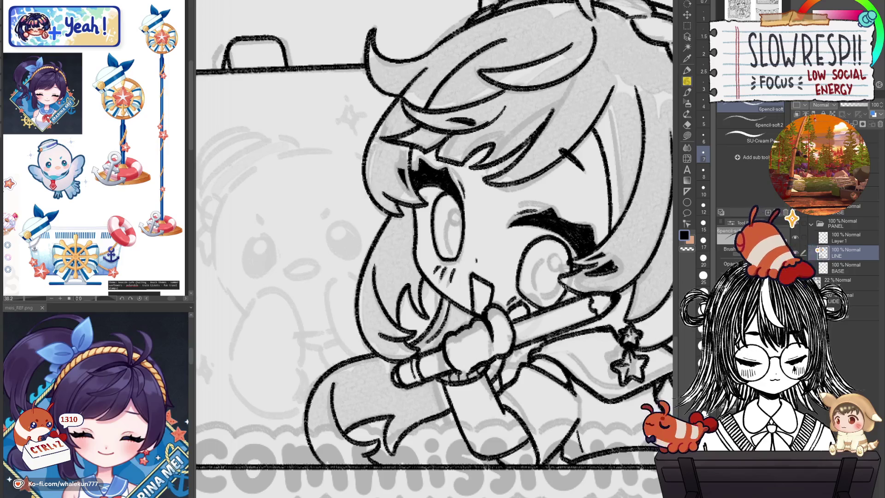
{"action": "scroll", "coordinate": [520, 303], "scroll_direction": "down", "scroll_amount": 4}
{"action": "key", "text": "h"}
{"action": "key", "text": "h"}
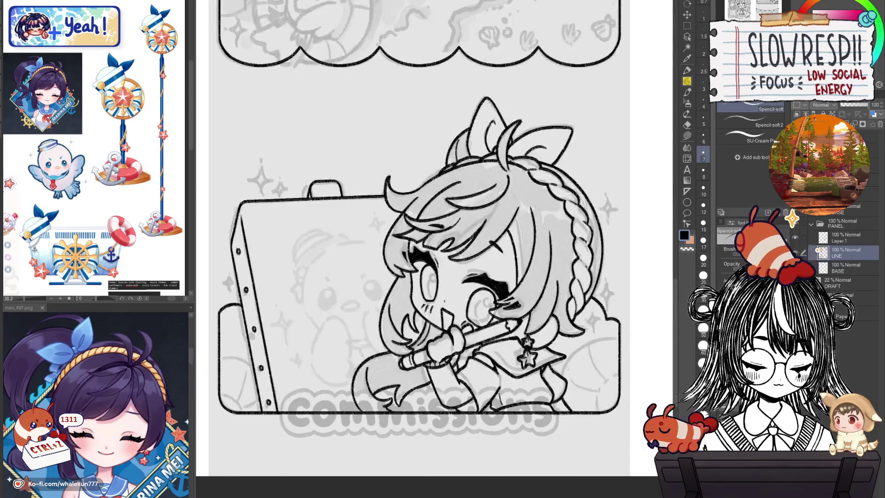
{"action": "scroll", "coordinate": [465, 290], "scroll_direction": "down", "scroll_amount": 10}
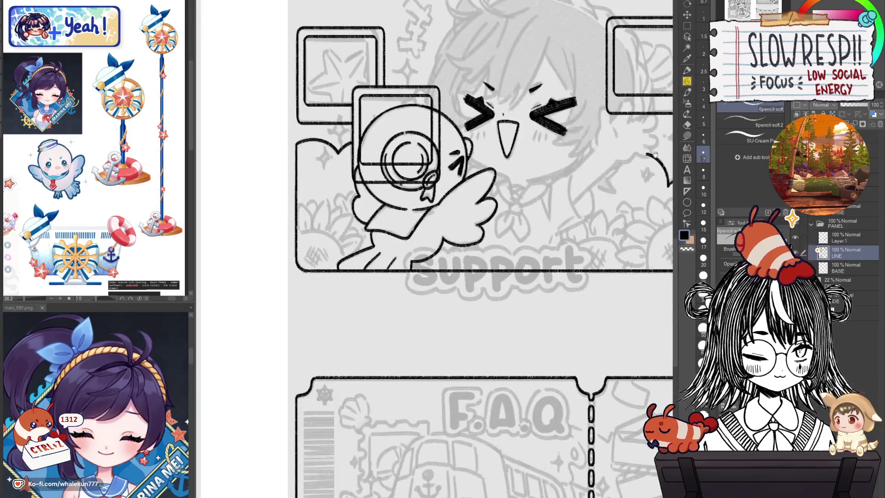
{"action": "scroll", "coordinate": [466, 289], "scroll_direction": "up", "scroll_amount": 2}
{"action": "scroll", "coordinate": [465, 290], "scroll_direction": "up", "scroll_amount": 4}
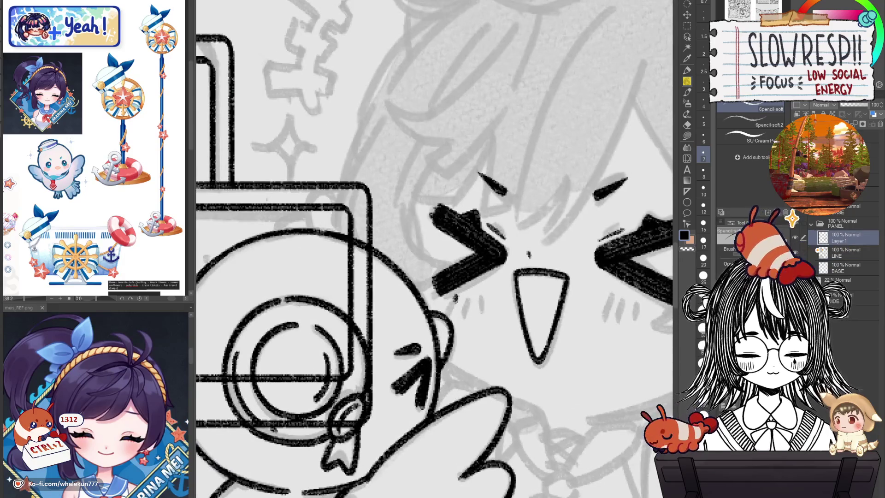
- Ink a curved blush stroke beside the girl's left eye, flipping the canvas to check it
{"action": "mouse_move", "coordinate": [609, 302]}
{"action": "left_mouse_down"}
{"action": "mouse_move", "coordinate": [543, 307]}
{"action": "mouse_move", "coordinate": [539, 327]}
{"action": "mouse_move", "coordinate": [551, 329]}
{"action": "left_mouse_up"}
{"action": "left_click_drag", "start_coordinate": [553, 365], "coordinate": [571, 246]}
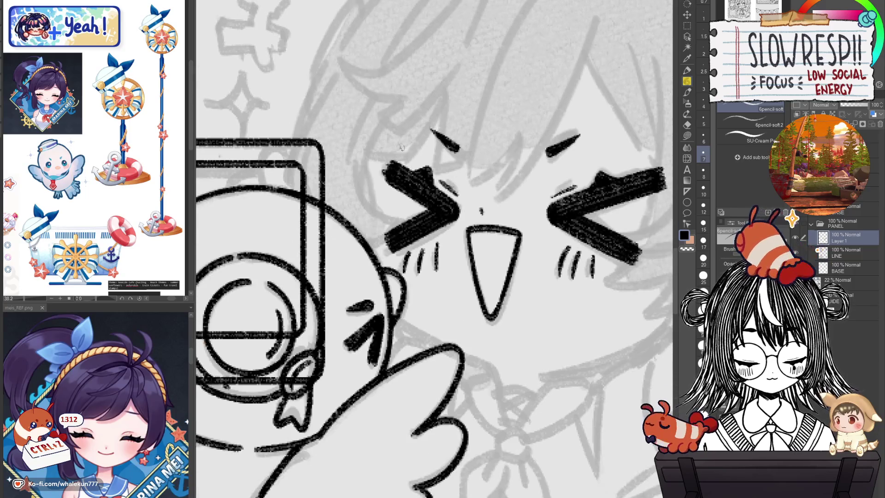
{"action": "left_click_drag", "start_coordinate": [395, 206], "coordinate": [479, 322]}
{"action": "left_click_drag", "start_coordinate": [440, 273], "coordinate": [445, 304]}
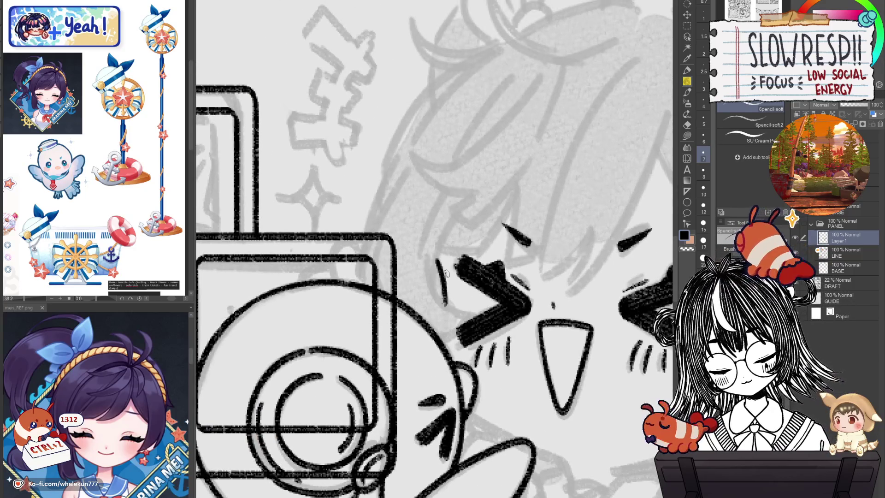
{"action": "mouse_move", "coordinate": [430, 253]}
{"action": "left_mouse_down"}
{"action": "mouse_move", "coordinate": [433, 288]}
{"action": "mouse_move", "coordinate": [470, 323]}
{"action": "mouse_move", "coordinate": [479, 313]}
{"action": "left_mouse_up"}
{"action": "key", "text": "ctrl+z"}
{"action": "key", "text": "ctrl+z"}
{"action": "key", "text": "h"}
{"action": "key", "text": "h"}
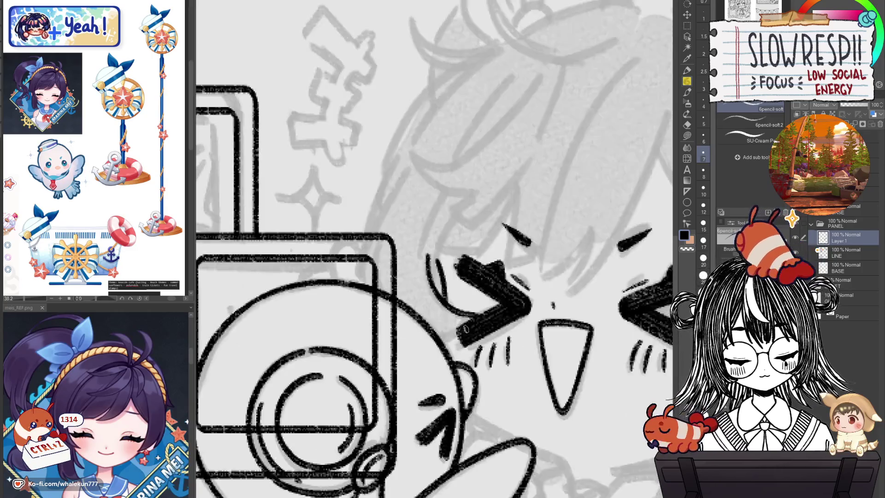
- Extend the eye line, add a curved hair stroke, and add a short stroke to the bird's head outline
{"action": "left_click_drag", "start_coordinate": [464, 334], "coordinate": [445, 343]}
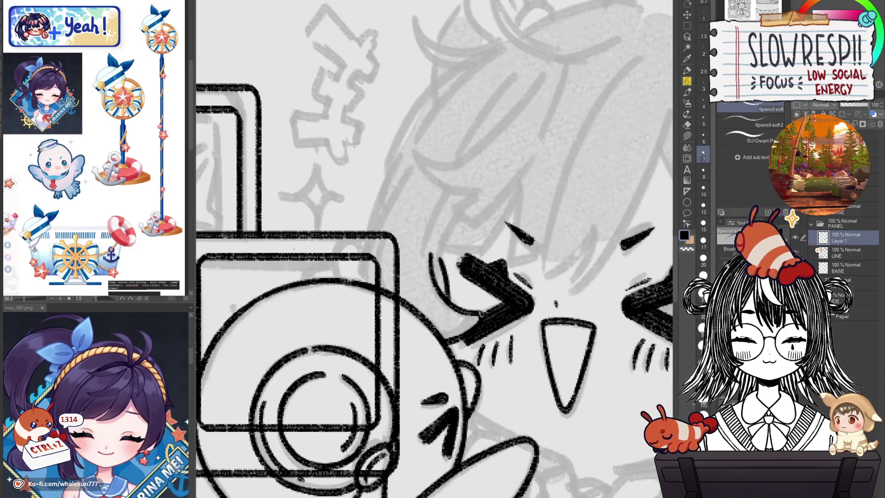
{"action": "left_click_drag", "start_coordinate": [501, 312], "coordinate": [495, 353]}
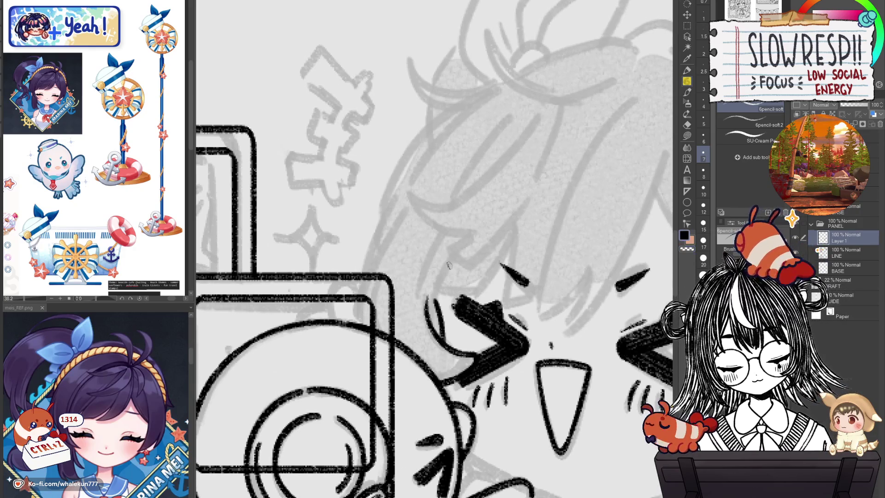
{"action": "key", "text": "ctrl+z"}
{"action": "left_click_drag", "start_coordinate": [453, 257], "coordinate": [437, 300]}
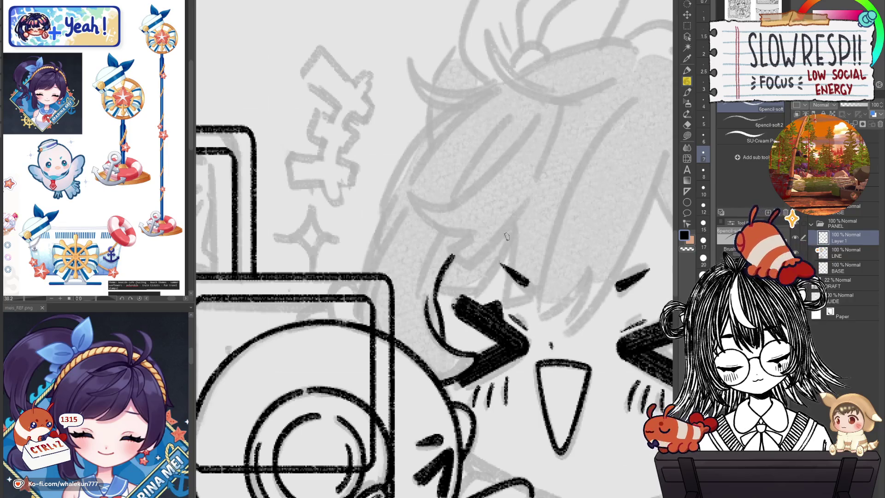
{"action": "left_click_drag", "start_coordinate": [526, 411], "coordinate": [494, 395]}
{"action": "mouse_move", "coordinate": [610, 403]}
{"action": "left_mouse_down"}
{"action": "mouse_move", "coordinate": [549, 357]}
{"action": "mouse_move", "coordinate": [543, 274]}
{"action": "left_mouse_up"}
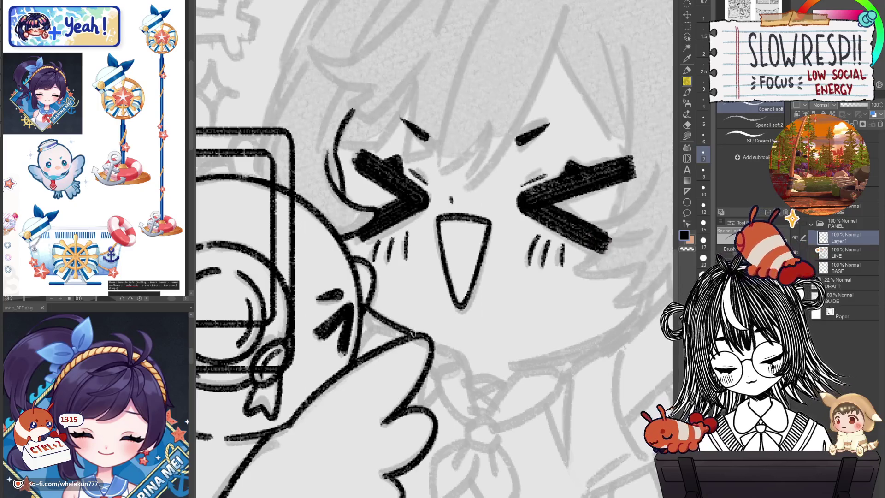
{"action": "left_click_drag", "start_coordinate": [368, 310], "coordinate": [419, 337]}
{"action": "key", "text": "h"}
{"action": "key", "text": "h"}
- Draw a thin top line along the bird's wing and retry the girl's cheek line
{"action": "mouse_move", "coordinate": [394, 308]}
{"action": "left_mouse_down"}
{"action": "mouse_move", "coordinate": [348, 266]}
{"action": "mouse_move", "coordinate": [369, 288]}
{"action": "mouse_move", "coordinate": [395, 292]}
{"action": "left_mouse_up"}
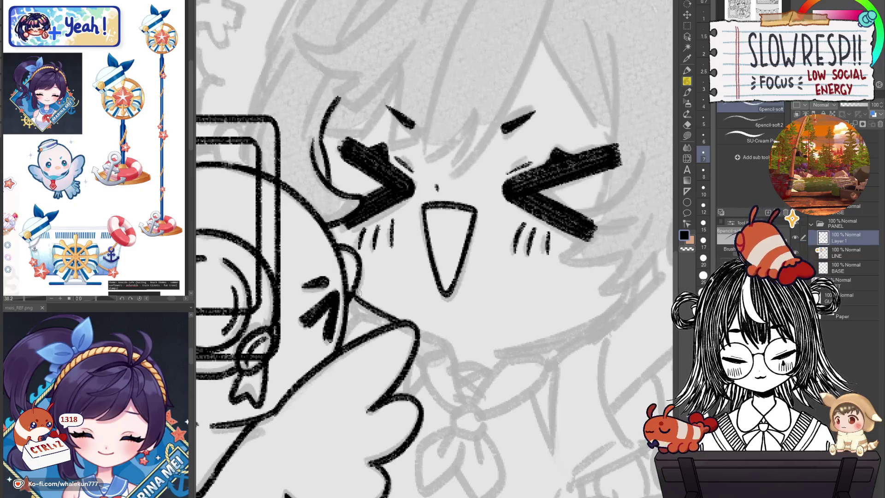
{"action": "left_click_drag", "start_coordinate": [350, 294], "coordinate": [447, 343]}
{"action": "key", "text": "ctrl+z"}
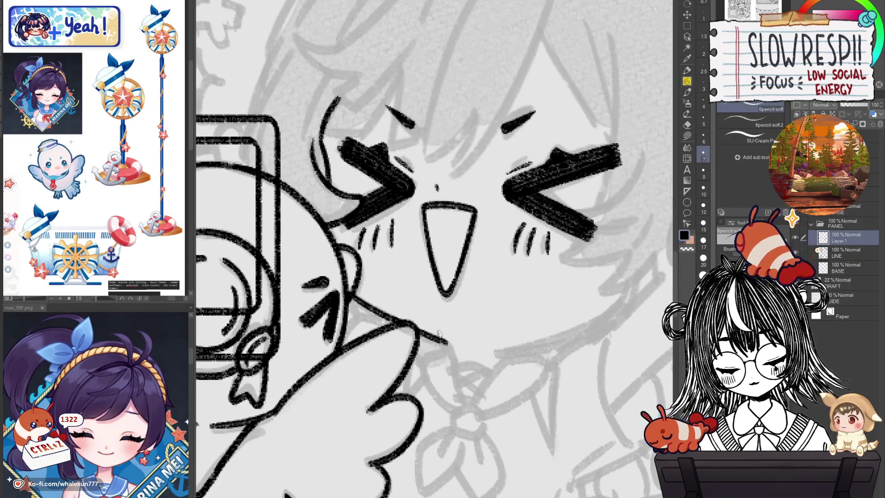
{"action": "key", "text": "h"}
{"action": "key", "text": "h"}
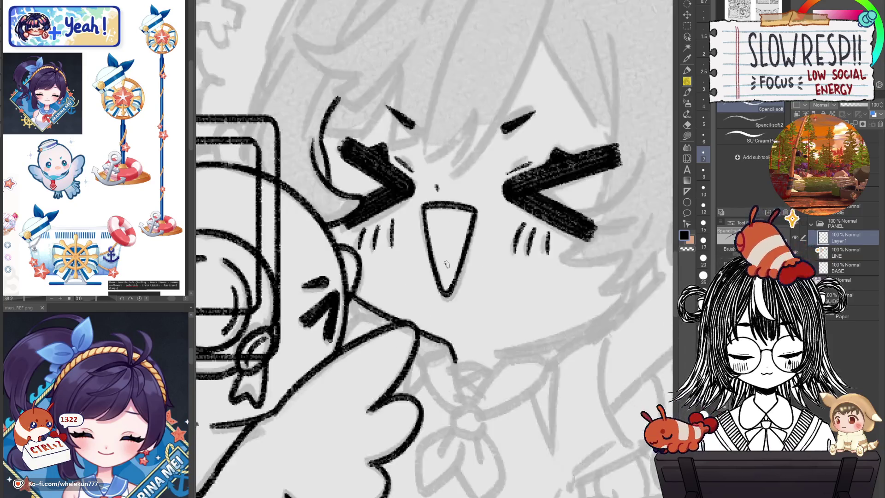
{"action": "mouse_move", "coordinate": [475, 337]}
{"action": "left_mouse_down"}
{"action": "mouse_move", "coordinate": [575, 307]}
{"action": "mouse_move", "coordinate": [607, 289]}
{"action": "mouse_move", "coordinate": [527, 322]}
{"action": "mouse_move", "coordinate": [613, 284]}
{"action": "left_mouse_up"}
{"action": "key", "text": "ctrl+z"}
{"action": "key", "text": "ctrl+minus"}
{"action": "key", "text": "h"}
{"action": "key", "text": "h"}
{"action": "key", "text": "ctrl+plus"}
{"action": "key", "text": "ctrl+plus"}
{"action": "key", "text": "ctrl+plus"}
{"action": "key", "text": "ctrl+plus"}
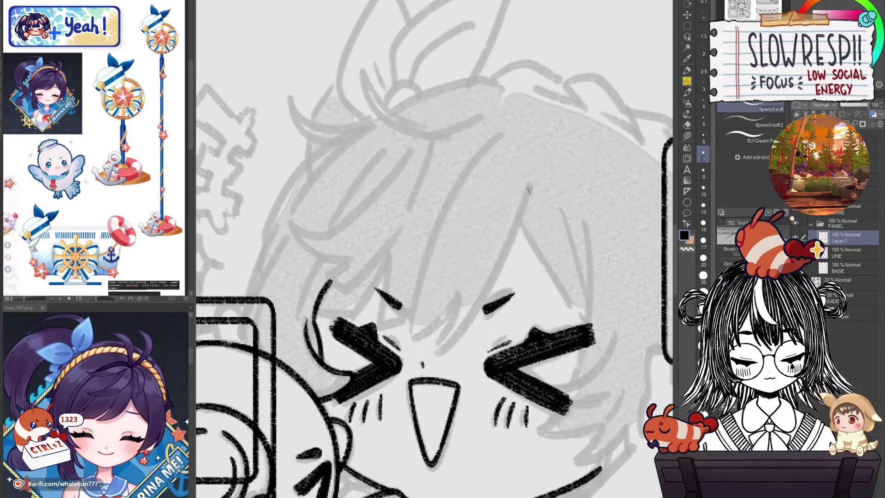
- Ink a long hair line from the eyebrow down across the face, redrawing it several times
{"action": "left_click_drag", "start_coordinate": [529, 191], "coordinate": [457, 341]}
{"action": "key", "text": "h"}
{"action": "key", "text": "ctrl+z"}
{"action": "left_click_drag", "start_coordinate": [339, 178], "coordinate": [431, 336]}
{"action": "key", "text": "ctrl+z"}
{"action": "mouse_move", "coordinate": [336, 178]}
{"action": "left_mouse_down"}
{"action": "mouse_move", "coordinate": [433, 338]}
{"action": "mouse_move", "coordinate": [351, 220]}
{"action": "mouse_move", "coordinate": [432, 336]}
{"action": "mouse_move", "coordinate": [476, 309]}
{"action": "left_mouse_up"}
{"action": "key", "text": "ctrl+z"}
- Retry a short hair strand beside the eyebrow, checking it in mirrored view
{"action": "key", "text": "h"}
{"action": "key", "text": "ctrl+z"}
{"action": "left_click_drag", "start_coordinate": [460, 339], "coordinate": [477, 307]}
{"action": "key", "text": "ctrl+z"}
{"action": "mouse_move", "coordinate": [455, 342]}
{"action": "left_mouse_down"}
{"action": "mouse_move", "coordinate": [475, 305]}
{"action": "mouse_move", "coordinate": [431, 345]}
{"action": "left_mouse_up"}
{"action": "key", "text": "ctrl+z"}
{"action": "key", "text": "ctrl+z"}
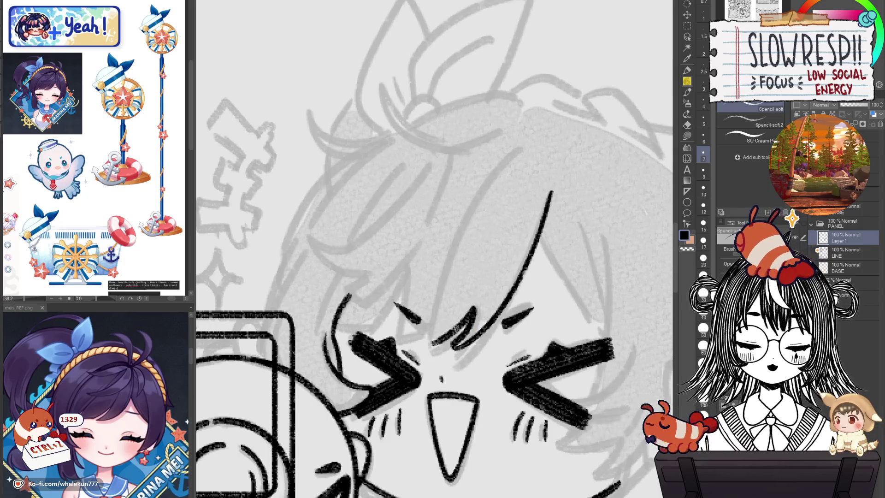
- Ink a long diagonal hair line across the face, checking it in mirrored view
{"action": "scroll", "coordinate": [480, 317], "scroll_direction": "down", "scroll_amount": 3}
{"action": "key", "text": "h"}
{"action": "key", "text": "h"}
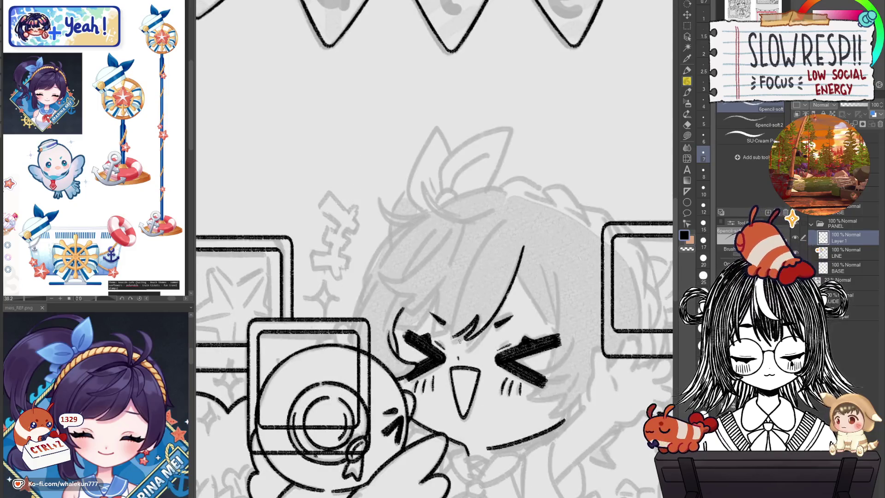
{"action": "scroll", "coordinate": [459, 341], "scroll_direction": "up", "scroll_amount": 2}
{"action": "key", "text": "ctrl+z"}
{"action": "key", "text": "ctrl+z"}
{"action": "key", "text": "ctrl+z"}
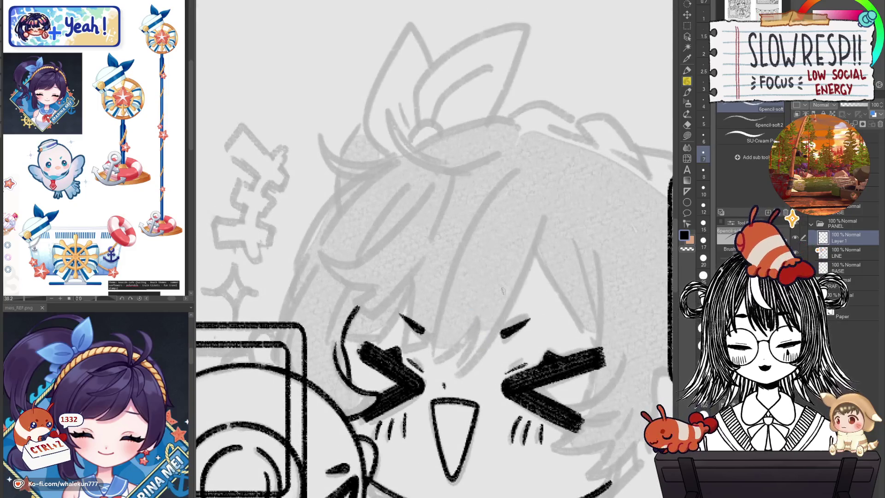
{"action": "key", "text": "h"}
{"action": "mouse_move", "coordinate": [343, 175]}
{"action": "left_mouse_down"}
{"action": "mouse_move", "coordinate": [426, 327]}
{"action": "mouse_move", "coordinate": [358, 216]}
{"action": "mouse_move", "coordinate": [431, 330]}
{"action": "left_mouse_up"}
{"action": "key", "text": "ctrl+z"}
- Add short strokes beside the diagonal line and retry a long diagonal hair strand
{"action": "key", "text": "ctrl+z"}
{"action": "key", "text": "h"}
{"action": "mouse_move", "coordinate": [456, 286]}
{"action": "left_mouse_down"}
{"action": "mouse_move", "coordinate": [471, 297]}
{"action": "mouse_move", "coordinate": [454, 338]}
{"action": "mouse_move", "coordinate": [474, 331]}
{"action": "mouse_move", "coordinate": [466, 345]}
{"action": "left_mouse_up"}
{"action": "key", "text": "ctrl+z"}
{"action": "key", "text": "ctrl+z"}
{"action": "key", "text": "ctrl+z"}
{"action": "key", "text": "ctrl+z"}
{"action": "left_click_drag", "start_coordinate": [484, 304], "coordinate": [467, 349]}
{"action": "key", "text": "ctrl+z"}
{"action": "key", "text": "ctrl+z"}
{"action": "mouse_move", "coordinate": [483, 306]}
{"action": "left_mouse_down"}
{"action": "mouse_move", "coordinate": [467, 350]}
{"action": "mouse_move", "coordinate": [488, 340]}
{"action": "mouse_move", "coordinate": [463, 348]}
{"action": "mouse_move", "coordinate": [492, 324]}
{"action": "mouse_move", "coordinate": [457, 349]}
{"action": "left_mouse_up"}
{"action": "key", "text": "ctrl+z"}
{"action": "key", "text": "ctrl+z"}
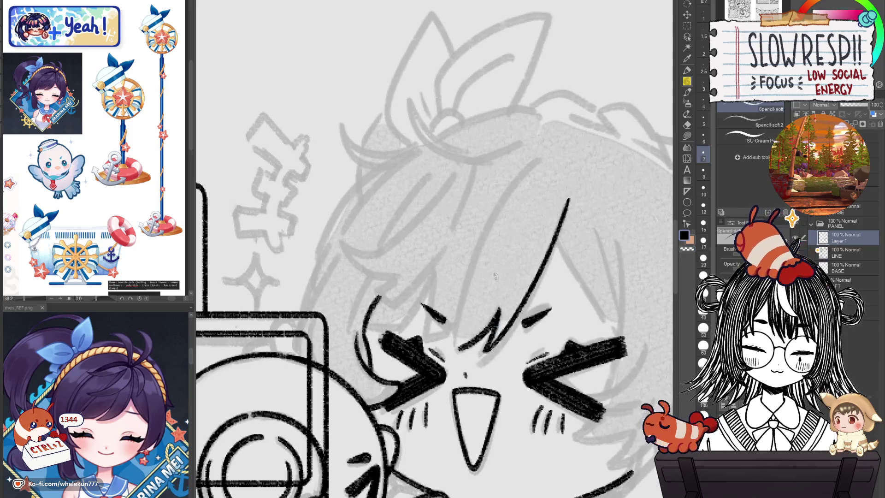
{"action": "mouse_move", "coordinate": [534, 163]}
{"action": "left_mouse_down"}
{"action": "mouse_move", "coordinate": [480, 251]}
{"action": "mouse_move", "coordinate": [457, 337]}
{"action": "left_mouse_up"}
{"action": "key", "text": "ctrl+z"}
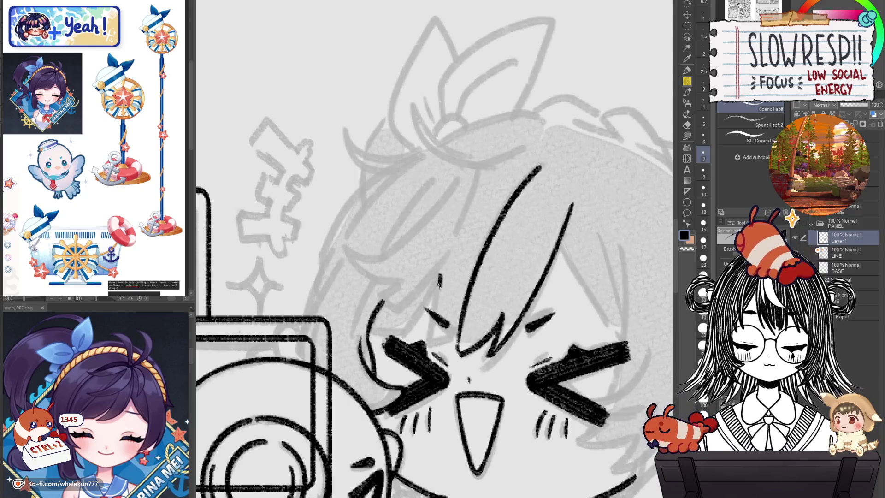
- Retry a short hair stroke and the diagonal fringe line, flipping the canvas to compare
{"action": "left_click_drag", "start_coordinate": [440, 286], "coordinate": [425, 330]}
{"action": "key", "text": "ctrl+z"}
{"action": "mouse_move", "coordinate": [479, 266]}
{"action": "left_mouse_down"}
{"action": "mouse_move", "coordinate": [441, 345]}
{"action": "mouse_move", "coordinate": [412, 338]}
{"action": "left_mouse_up"}
{"action": "key", "text": "ctrl+z"}
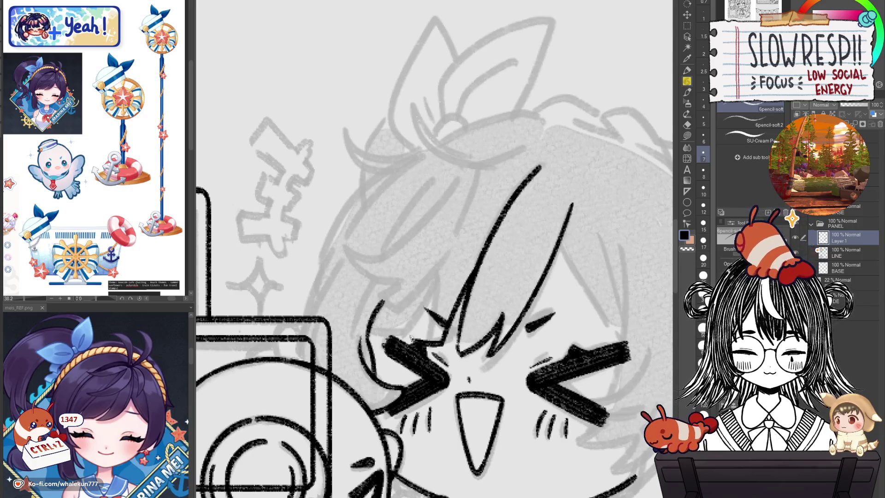
{"action": "key", "text": "h"}
{"action": "key", "text": "h"}
{"action": "key", "text": "ctrl+z"}
{"action": "key", "text": "h"}
{"action": "key", "text": "ctrl+z"}
- Ink the hair strokes above the right eye, redrawing the misplaced ones
{"action": "key", "text": "ctrl+z"}
{"action": "mouse_move", "coordinate": [424, 278]}
{"action": "left_mouse_down"}
{"action": "mouse_move", "coordinate": [470, 332]}
{"action": "mouse_move", "coordinate": [496, 331]}
{"action": "left_mouse_up"}
{"action": "key", "text": "ctrl+z"}
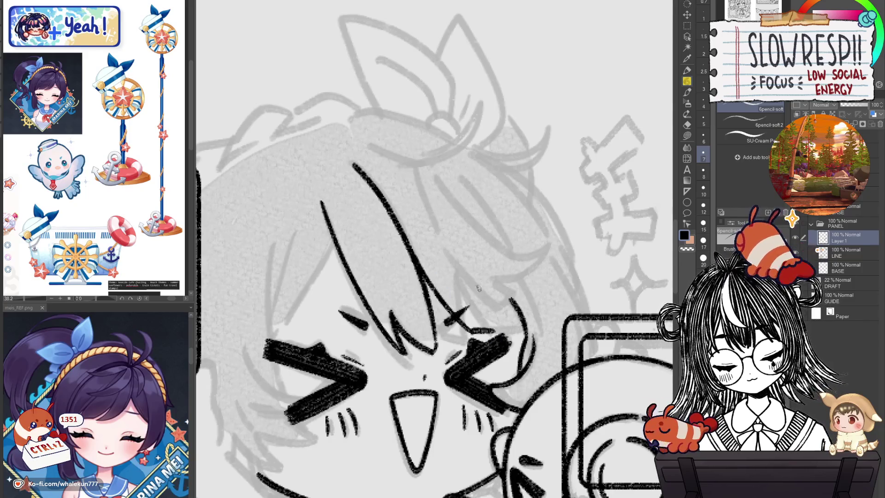
{"action": "key", "text": "ctrl+z"}
{"action": "mouse_move", "coordinate": [463, 279]}
{"action": "left_mouse_down"}
{"action": "mouse_move", "coordinate": [489, 328]}
{"action": "mouse_move", "coordinate": [529, 336]}
{"action": "left_mouse_up"}
{"action": "key", "text": "ctrl+z"}
{"action": "key", "text": "ctrl+z"}
{"action": "key", "text": "h"}
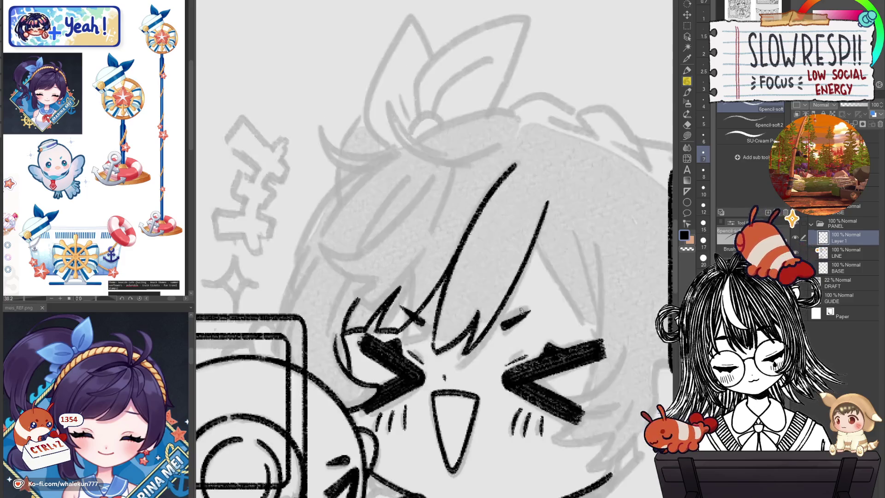
{"action": "left_click_drag", "start_coordinate": [422, 309], "coordinate": [532, 337]}
- Erase stray marks beside the face and ink a long diagonal strand down the fringe
{"action": "key", "text": "e"}
{"action": "left_click_drag", "start_coordinate": [450, 313], "coordinate": [428, 346]}
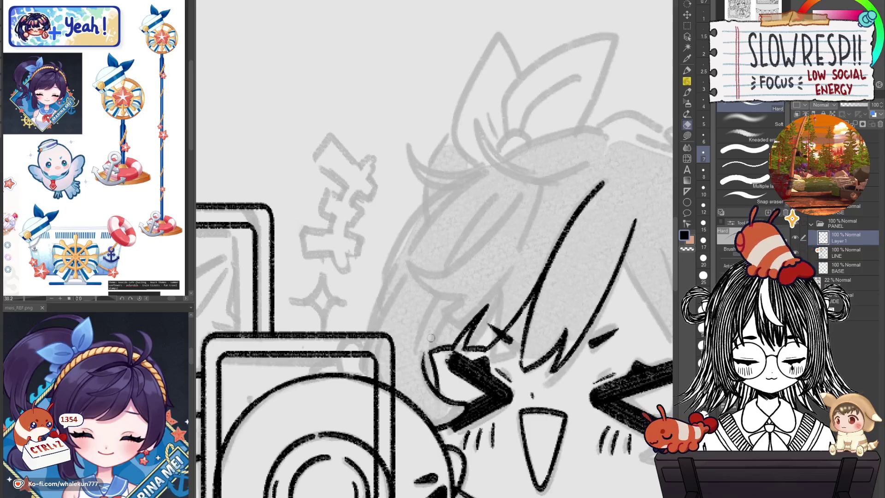
{"action": "key", "text": "p"}
{"action": "key", "text": "ctrl+z"}
{"action": "left_click_drag", "start_coordinate": [499, 193], "coordinate": [412, 356]}
{"action": "key", "text": "ctrl+z"}
{"action": "key", "text": "ctrl+z"}
- Ink a curved, hooked hair strand across the fringe, retrying it several times
{"action": "mouse_move", "coordinate": [418, 360]}
{"action": "left_mouse_down"}
{"action": "mouse_move", "coordinate": [425, 353]}
{"action": "mouse_move", "coordinate": [398, 357]}
{"action": "left_mouse_up"}
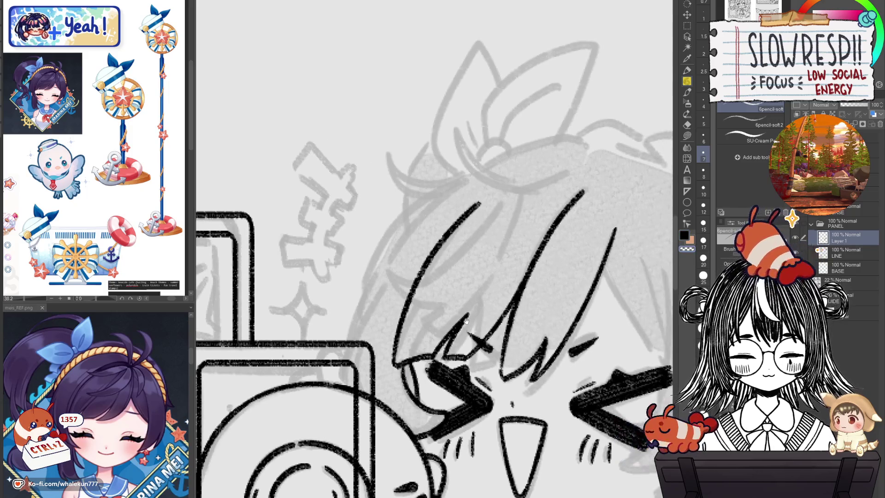
{"action": "key", "text": "e"}
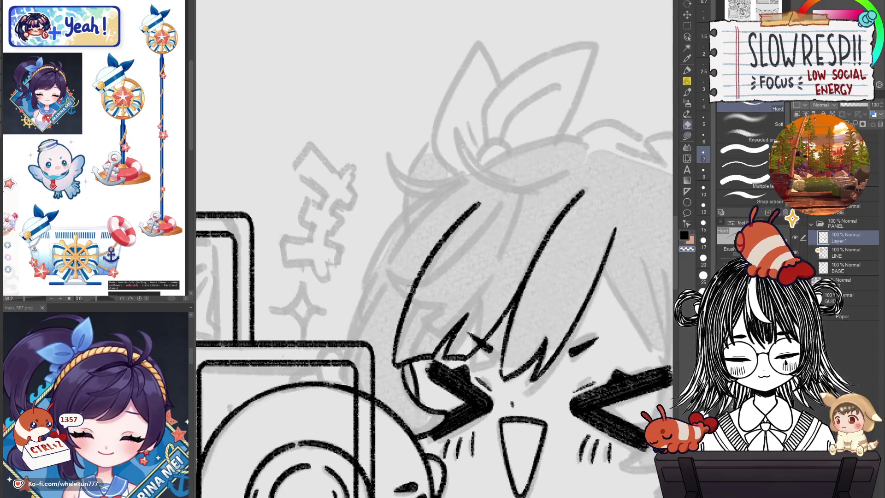
{"action": "key", "text": "p"}
{"action": "key", "text": "ctrl+z"}
{"action": "mouse_move", "coordinate": [497, 207]}
{"action": "left_mouse_down"}
{"action": "mouse_move", "coordinate": [470, 249]}
{"action": "mouse_move", "coordinate": [389, 276]}
{"action": "mouse_move", "coordinate": [447, 305]}
{"action": "left_mouse_up"}
{"action": "key", "text": "ctrl+z"}
{"action": "mouse_move", "coordinate": [499, 205]}
{"action": "left_mouse_down"}
{"action": "mouse_move", "coordinate": [416, 282]}
{"action": "mouse_move", "coordinate": [451, 306]}
{"action": "left_mouse_up"}
{"action": "key", "text": "ctrl+z"}
- Add a curved hooked hair strand and a short curved stroke near the eye
{"action": "mouse_move", "coordinate": [500, 202]}
{"action": "left_mouse_down"}
{"action": "mouse_move", "coordinate": [479, 237]}
{"action": "mouse_move", "coordinate": [385, 283]}
{"action": "left_mouse_up"}
{"action": "key", "text": "h"}
{"action": "key", "text": "ctrl+z"}
{"action": "mouse_move", "coordinate": [359, 180]}
{"action": "left_mouse_down"}
{"action": "mouse_move", "coordinate": [391, 221]}
{"action": "mouse_move", "coordinate": [473, 235]}
{"action": "left_mouse_up"}
{"action": "key", "text": "ctrl+z"}
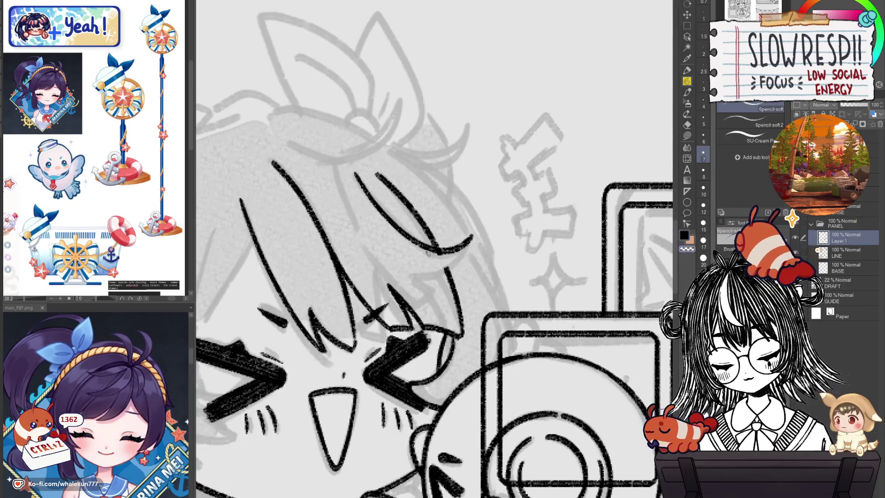
{"action": "mouse_move", "coordinate": [410, 279]}
{"action": "left_mouse_down"}
{"action": "mouse_move", "coordinate": [449, 264]}
{"action": "mouse_move", "coordinate": [469, 244]}
{"action": "left_mouse_up"}
{"action": "key", "text": "ctrl+z"}
- Redraw a short hooked stroke and ink a long strand down the fringe
{"action": "key", "text": "h"}
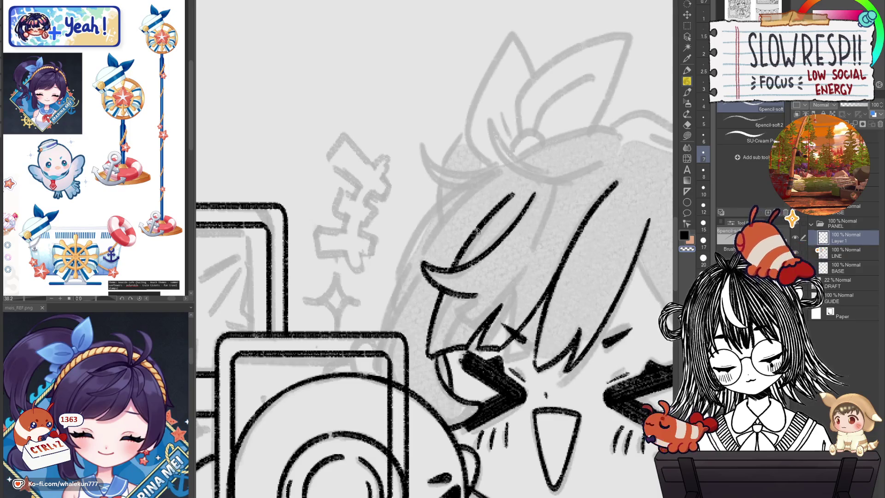
{"action": "key", "text": "ctrl+z"}
{"action": "mouse_move", "coordinate": [475, 294]}
{"action": "left_mouse_down"}
{"action": "mouse_move", "coordinate": [459, 305]}
{"action": "mouse_move", "coordinate": [509, 291]}
{"action": "left_mouse_up"}
{"action": "mouse_move", "coordinate": [555, 185]}
{"action": "left_mouse_down"}
{"action": "mouse_move", "coordinate": [543, 228]}
{"action": "mouse_move", "coordinate": [504, 288]}
{"action": "left_mouse_up"}
{"action": "key", "text": "ctrl+z"}
{"action": "key", "text": "ctrl+z"}
{"action": "left_click_drag", "start_coordinate": [555, 186], "coordinate": [506, 293]}
{"action": "key", "text": "ctrl+z"}
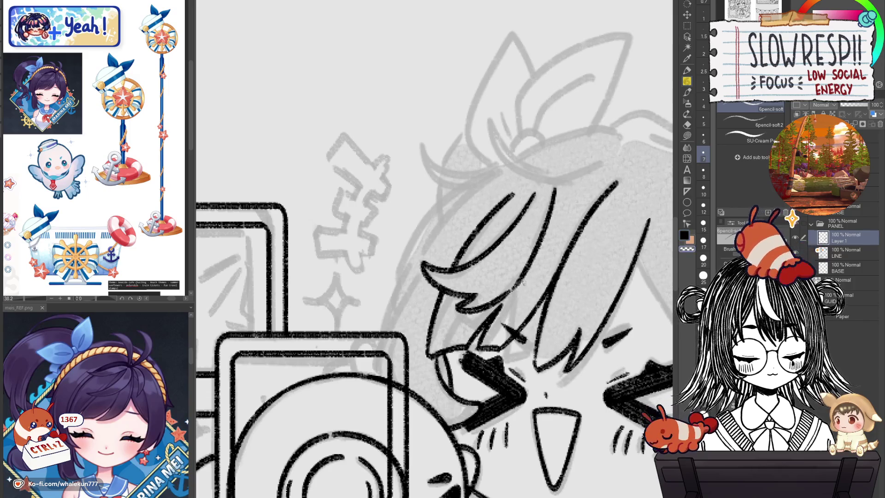
- Zoom out from the face to view the whole rules panel
{"action": "left_click", "coordinate": [555, 259], "text": "ctrl+alt"}
{"action": "left_click", "coordinate": [490, 332], "text": "ctrl+alt"}
{"action": "left_click", "coordinate": [559, 332], "text": "ctrl+alt"}
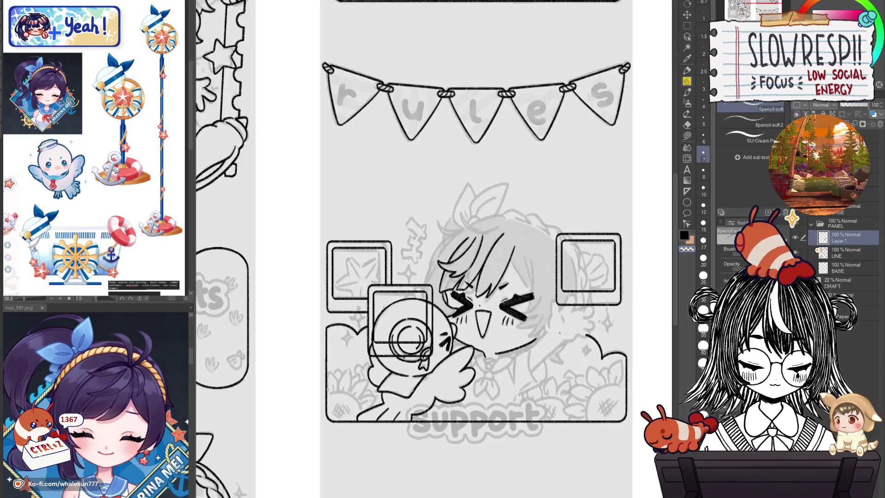
- Try and undo hair strokes across the fringe, then erase part of a hair line
{"action": "left_click", "coordinate": [466, 246], "text": "ctrl"}
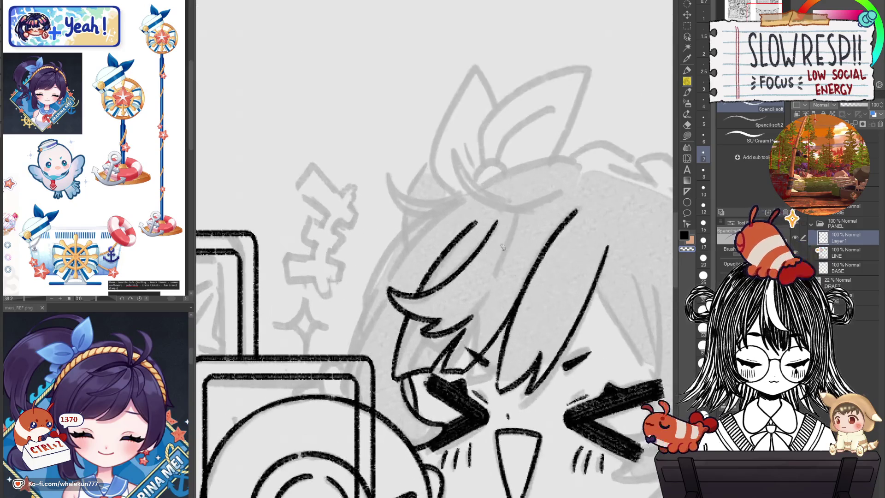
{"action": "key", "text": "ctrl+z"}
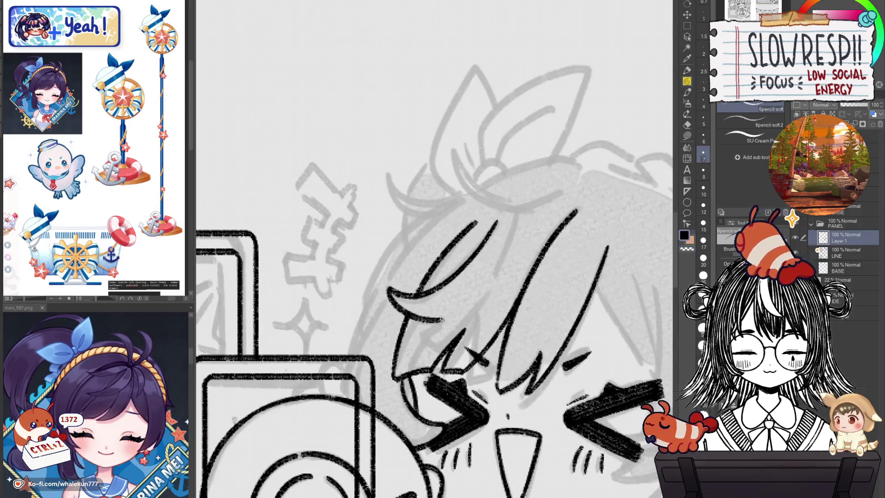
{"action": "key", "text": "ctrl+z"}
{"action": "key", "text": "ctrl+z"}
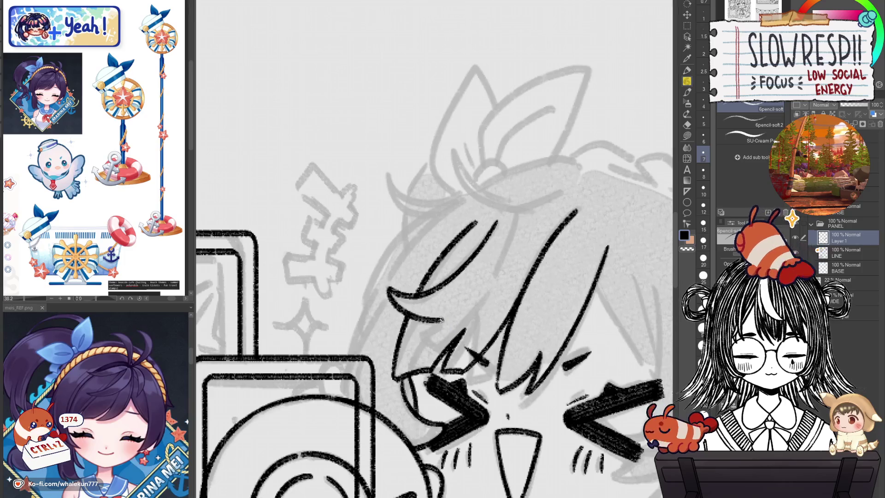
{"action": "left_click_drag", "start_coordinate": [488, 295], "coordinate": [440, 343]}
{"action": "key", "text": "ctrl+z"}
{"action": "mouse_move", "coordinate": [483, 295]}
{"action": "left_mouse_down"}
{"action": "mouse_move", "coordinate": [440, 345]}
{"action": "mouse_move", "coordinate": [482, 301]}
{"action": "left_mouse_up"}
{"action": "key", "text": "ctrl+z"}
{"action": "scroll", "coordinate": [532, 289], "scroll_direction": "down", "scroll_amount": 5}
{"action": "scroll", "coordinate": [532, 289], "scroll_direction": "up", "scroll_amount": 2}
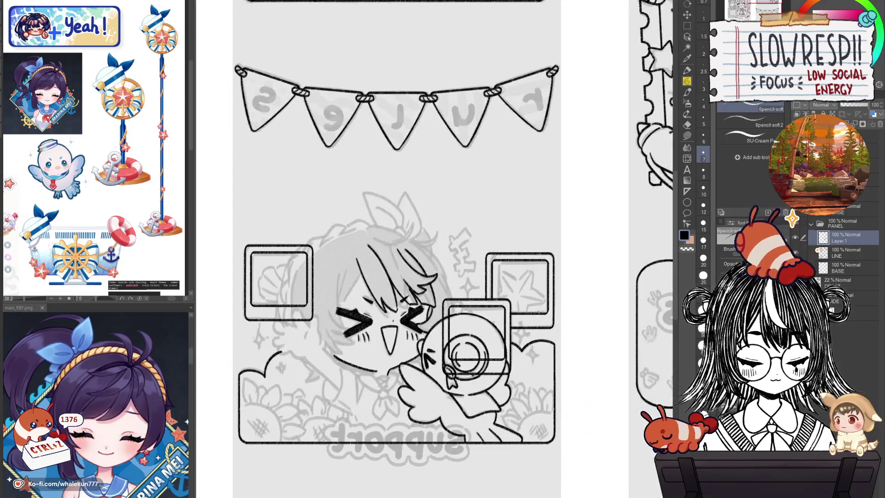
{"action": "scroll", "coordinate": [542, 307], "scroll_direction": "down", "scroll_amount": 1}
{"action": "scroll", "coordinate": [541, 307], "scroll_direction": "up", "scroll_amount": 5}
{"action": "key", "text": "e"}
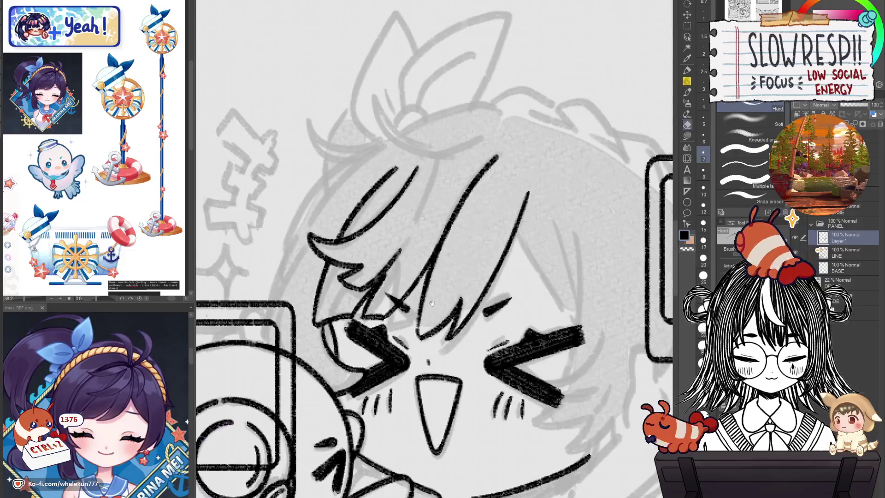
{"action": "mouse_move", "coordinate": [420, 299]}
{"action": "left_mouse_down"}
{"action": "mouse_move", "coordinate": [421, 290]}
{"action": "mouse_move", "coordinate": [422, 332]}
{"action": "mouse_move", "coordinate": [437, 331]}
{"action": "mouse_move", "coordinate": [456, 304]}
{"action": "mouse_move", "coordinate": [454, 341]}
{"action": "left_mouse_up"}
{"action": "key", "text": "bracketright"}
{"action": "key", "text": "bracketright"}
{"action": "key", "text": "bracketright"}
- Retry the curving hair line with the pencil, checking the mirrored page and recentring on the face
{"action": "key", "text": "h"}
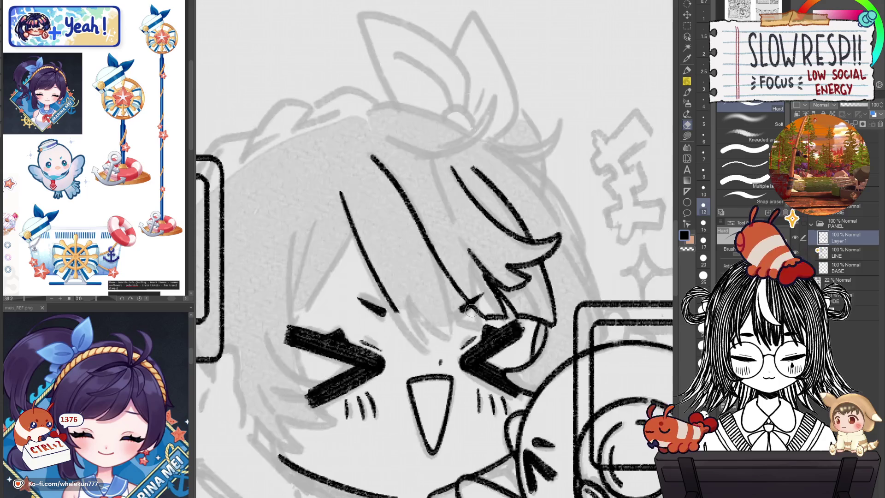
{"action": "key", "text": "p"}
{"action": "key", "text": "h"}
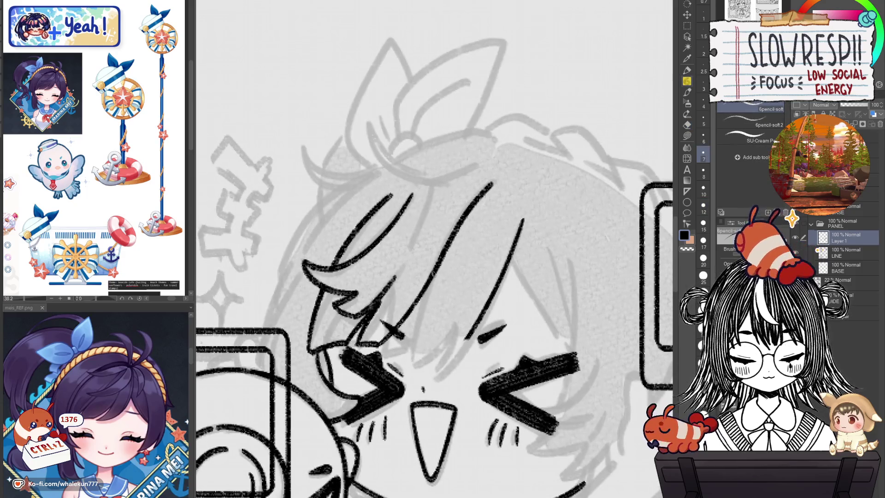
{"action": "key", "text": "ctrl+z"}
{"action": "mouse_move", "coordinate": [441, 257]}
{"action": "left_mouse_down"}
{"action": "mouse_move", "coordinate": [412, 344]}
{"action": "mouse_move", "coordinate": [466, 322]}
{"action": "left_mouse_up"}
{"action": "key", "text": "ctrl+z"}
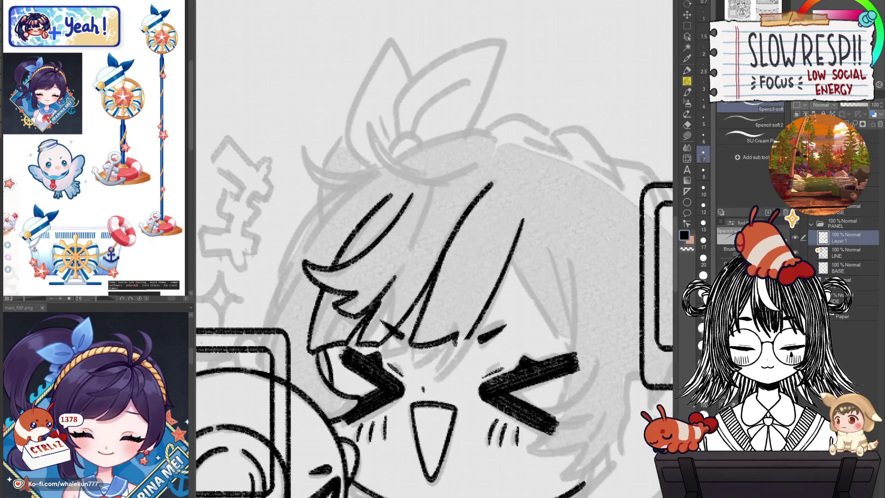
{"action": "key", "text": "ctrl+0"}
{"action": "key", "text": "h"}
{"action": "key", "text": "h"}
{"action": "left_click_drag", "start_coordinate": [545, 356], "coordinate": [554, 307]}
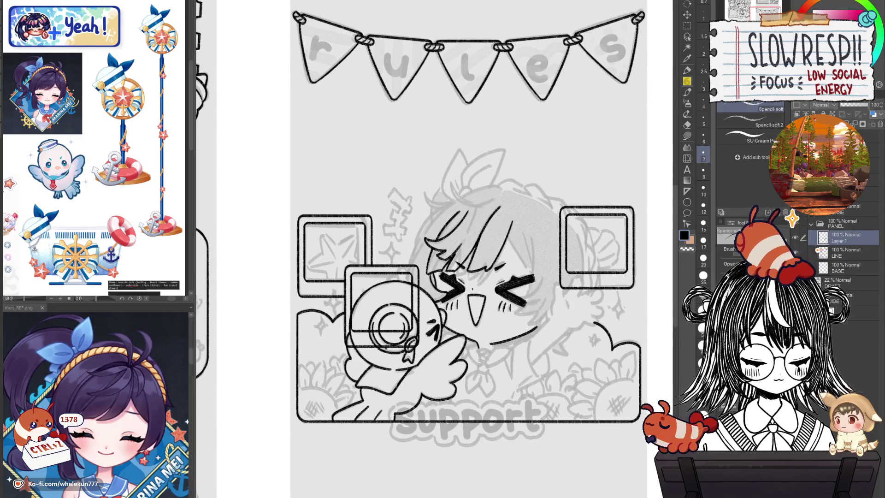
{"action": "scroll", "coordinate": [529, 239], "scroll_direction": "up", "scroll_amount": 3}
{"action": "mouse_move", "coordinate": [520, 261]}
{"action": "left_mouse_down"}
{"action": "mouse_move", "coordinate": [492, 251]}
{"action": "mouse_move", "coordinate": [519, 298]}
{"action": "left_mouse_up"}
- Ink hair strokes down from the fringe and a curved outline along the face's left side
{"action": "key", "text": "ctrl+z"}
{"action": "left_click_drag", "start_coordinate": [477, 226], "coordinate": [530, 306]}
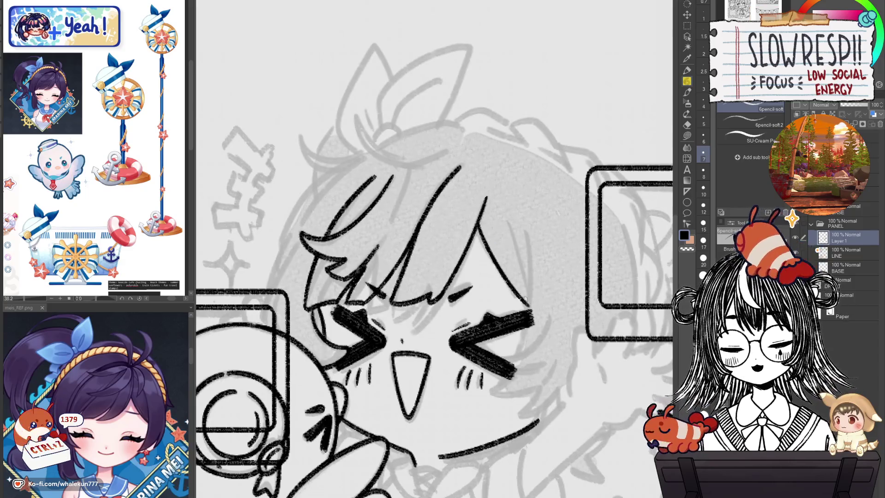
{"action": "left_click_drag", "start_coordinate": [510, 246], "coordinate": [530, 295]}
{"action": "key", "text": "ctrl+z"}
{"action": "mouse_move", "coordinate": [509, 220]}
{"action": "left_mouse_down"}
{"action": "mouse_move", "coordinate": [528, 290]}
{"action": "mouse_move", "coordinate": [626, 300]}
{"action": "left_mouse_up"}
{"action": "key", "text": "h"}
{"action": "mouse_move", "coordinate": [482, 234]}
{"action": "left_mouse_down"}
{"action": "mouse_move", "coordinate": [479, 322]}
{"action": "mouse_move", "coordinate": [498, 366]}
{"action": "mouse_move", "coordinate": [478, 323]}
{"action": "left_mouse_up"}
{"action": "key", "text": "ctrl+z"}
{"action": "key", "text": "ctrl+z"}
{"action": "left_click_drag", "start_coordinate": [480, 335], "coordinate": [495, 374]}
{"action": "key", "text": "ctrl+z"}
{"action": "left_click_drag", "start_coordinate": [482, 228], "coordinate": [480, 321]}
{"action": "left_click_drag", "start_coordinate": [479, 334], "coordinate": [519, 397]}
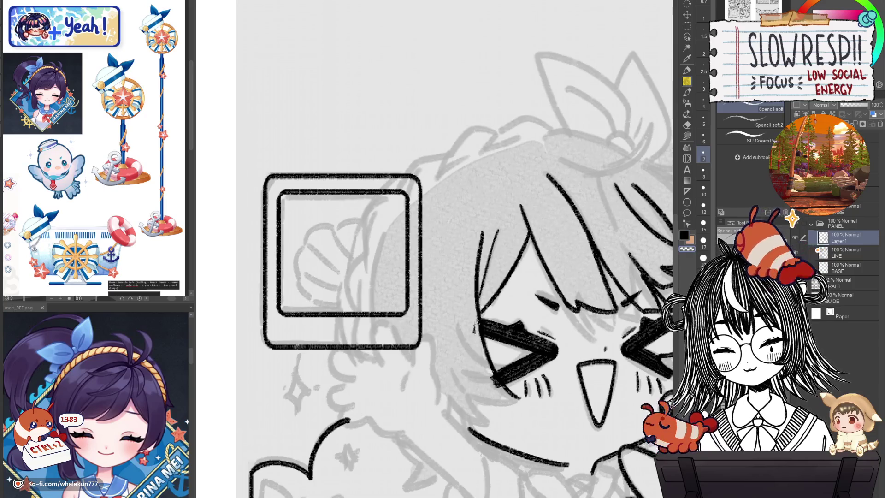
{"action": "key", "text": "ctrl+z"}
{"action": "key", "text": "ctrl+z"}
{"action": "key", "text": "ctrl+z"}
{"action": "left_click_drag", "start_coordinate": [499, 396], "coordinate": [492, 351]}
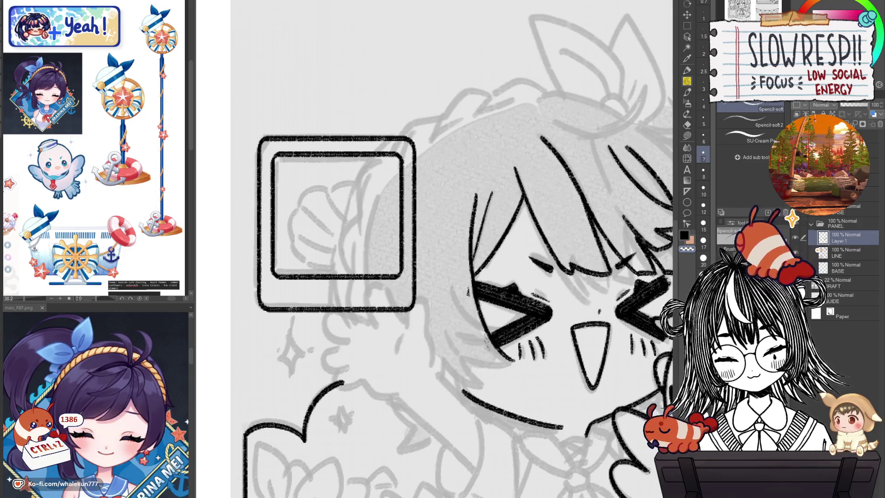
{"action": "key", "text": "h"}
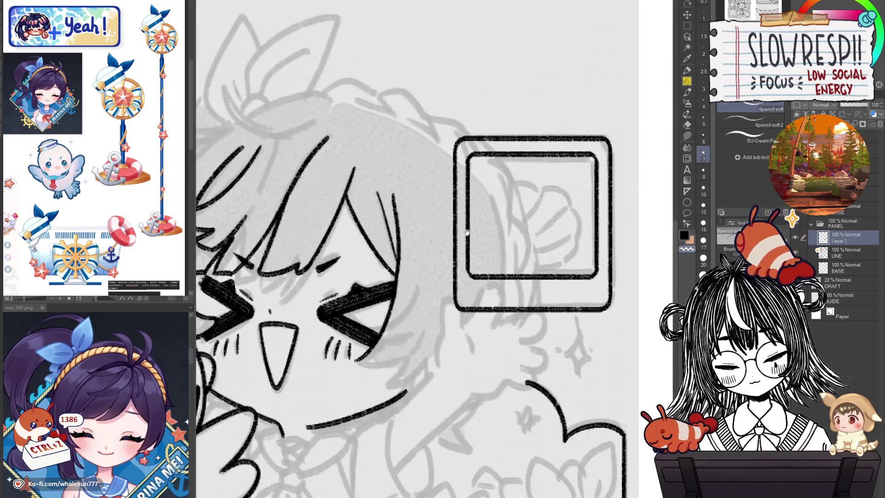
{"action": "scroll", "coordinate": [480, 344], "scroll_direction": "down", "scroll_amount": 2}
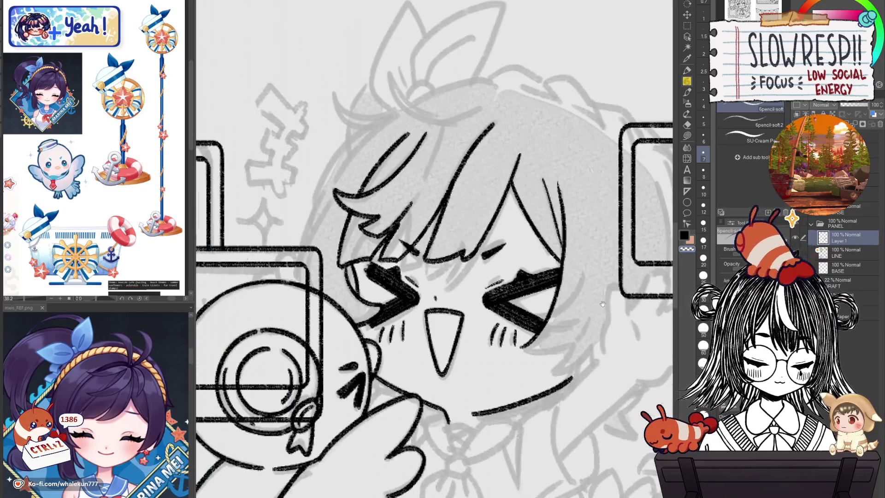
{"action": "key", "text": "h"}
{"action": "mouse_move", "coordinate": [480, 345]}
{"action": "left_mouse_down"}
{"action": "mouse_move", "coordinate": [569, 345]}
{"action": "mouse_move", "coordinate": [549, 403]}
{"action": "left_mouse_up"}
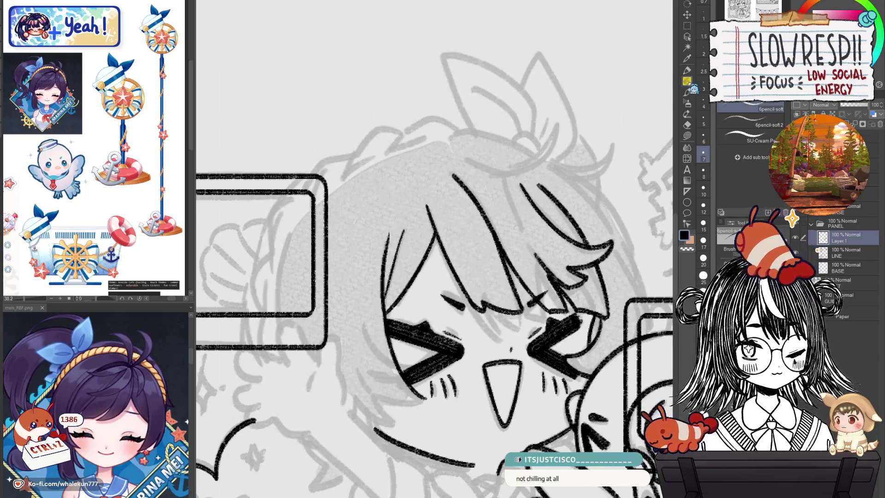
- Try short hair strokes right of the face, then review the whole page mirrored and normal
{"action": "key", "text": "minus"}
{"action": "key", "text": "minus"}
{"action": "key", "text": "h"}
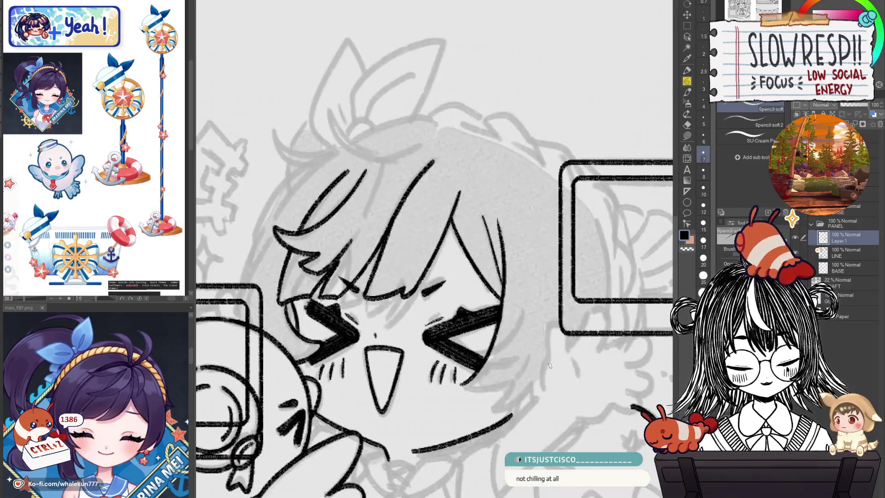
{"action": "key", "text": "minus"}
{"action": "key", "text": "h"}
{"action": "key", "text": "h"}
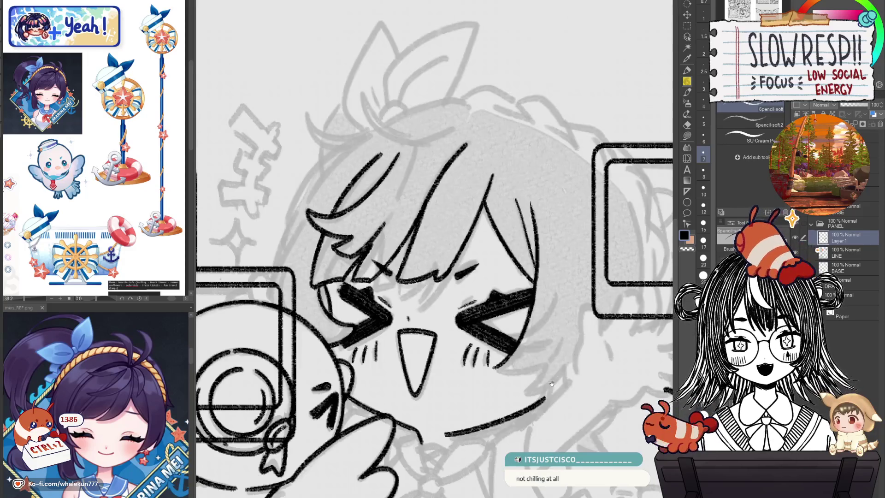
{"action": "key", "text": "h"}
{"action": "key", "text": "h"}
{"action": "left_click_drag", "start_coordinate": [585, 341], "coordinate": [592, 316]}
{"action": "mouse_move", "coordinate": [563, 268]}
{"action": "left_mouse_down"}
{"action": "mouse_move", "coordinate": [530, 311]}
{"action": "mouse_move", "coordinate": [549, 293]}
{"action": "mouse_move", "coordinate": [510, 312]}
{"action": "mouse_move", "coordinate": [554, 288]}
{"action": "mouse_move", "coordinate": [512, 314]}
{"action": "mouse_move", "coordinate": [519, 317]}
{"action": "left_mouse_up"}
{"action": "key", "text": "ctrl+z"}
{"action": "key", "text": "ctrl+z"}
{"action": "key", "text": "ctrl+z"}
{"action": "key", "text": "ctrl+z"}
{"action": "key", "text": "ctrl+z"}
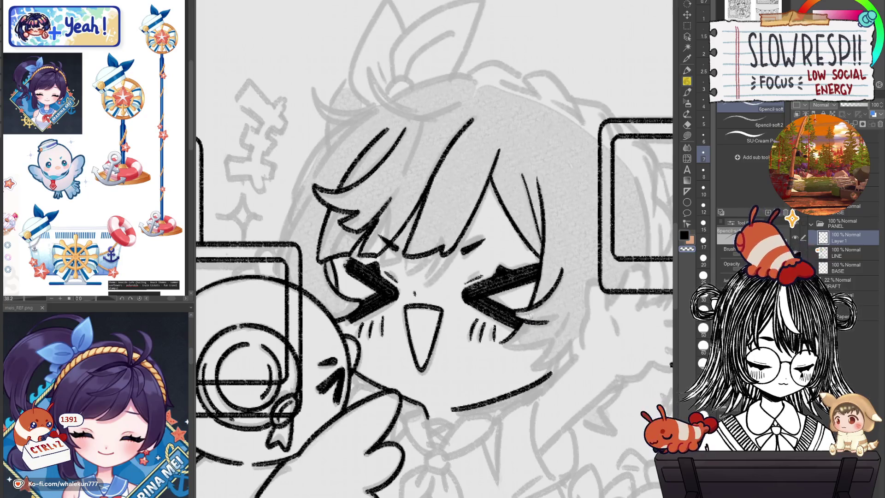
{"action": "key", "text": "ctrl+z"}
{"action": "left_click_drag", "start_coordinate": [534, 316], "coordinate": [516, 310]}
{"action": "key", "text": "ctrl+z"}
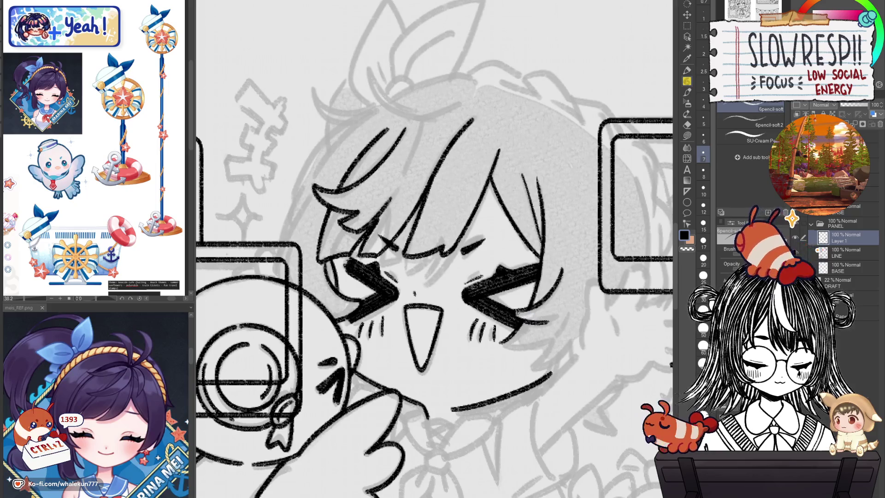
{"action": "key", "text": "h"}
{"action": "key", "text": "h"}
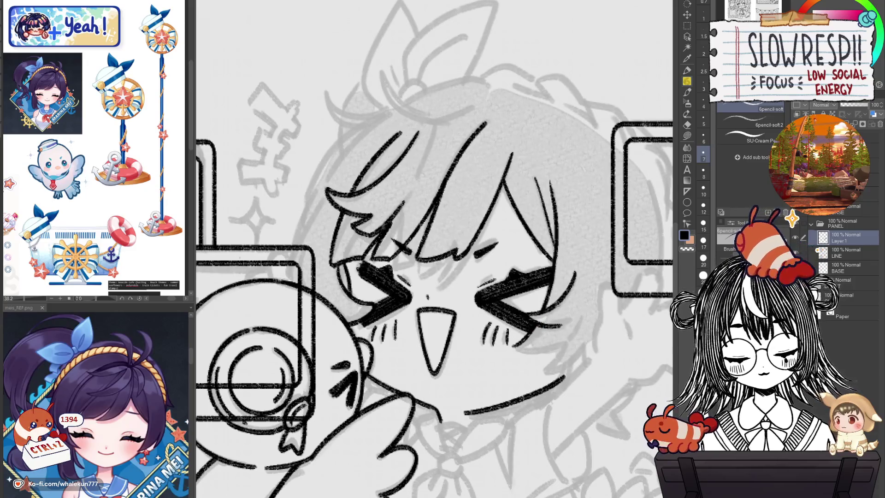
{"action": "key", "text": "h"}
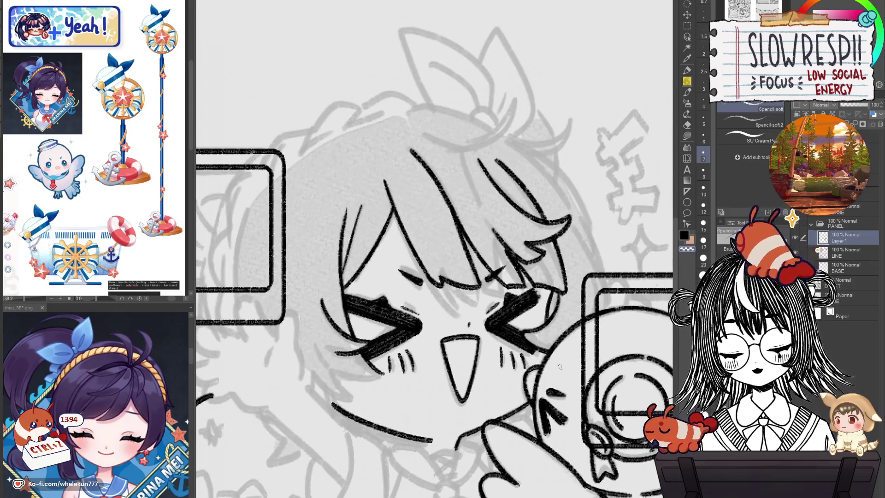
{"action": "key", "text": "h"}
{"action": "key", "text": "ctrl+0"}
{"action": "scroll", "coordinate": [558, 312], "scroll_direction": "up", "scroll_amount": 5}
{"action": "scroll", "coordinate": [558, 312], "scroll_direction": "up", "scroll_amount": 2}
{"action": "scroll", "coordinate": [368, 291], "scroll_direction": "up", "scroll_amount": 2}
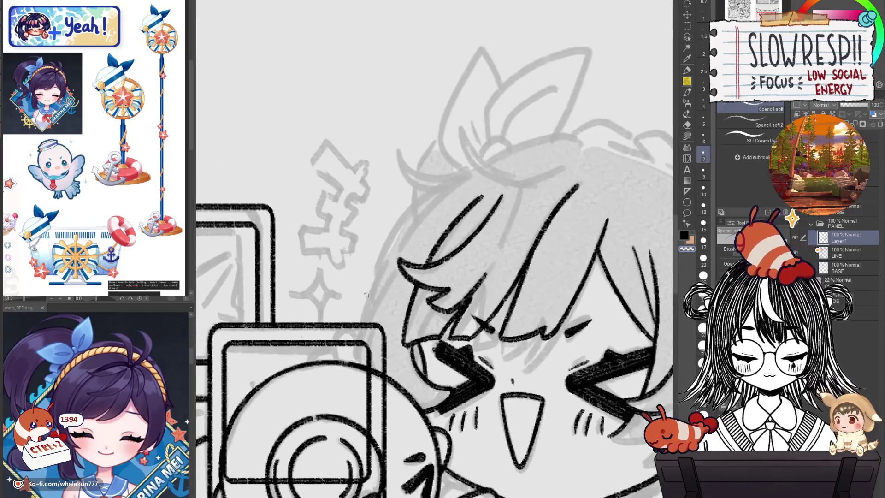
- Ink a long curved line down the hair and attempt the arch over the camera
{"action": "mouse_move", "coordinate": [473, 172]}
{"action": "left_mouse_down"}
{"action": "mouse_move", "coordinate": [405, 248]}
{"action": "mouse_move", "coordinate": [359, 339]}
{"action": "left_mouse_up"}
{"action": "key", "text": "ctrl+z"}
{"action": "key", "text": "ctrl+z"}
{"action": "left_click_drag", "start_coordinate": [470, 176], "coordinate": [359, 364]}
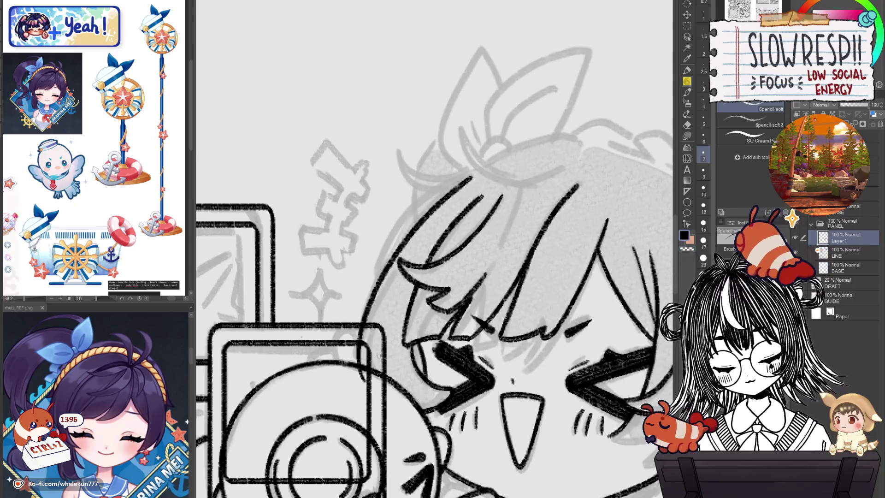
{"action": "key", "text": "e"}
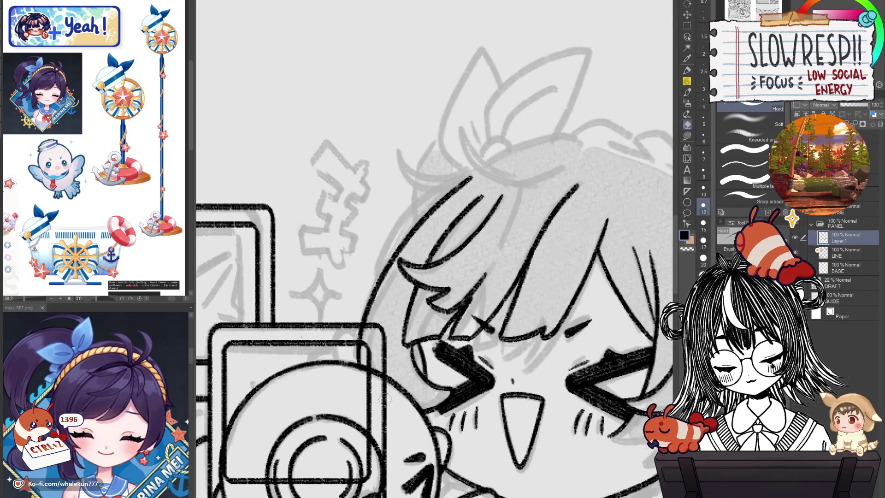
{"action": "left_click_drag", "start_coordinate": [385, 396], "coordinate": [445, 368]}
{"action": "key", "text": "p"}
{"action": "mouse_move", "coordinate": [413, 299]}
{"action": "left_mouse_down"}
{"action": "mouse_move", "coordinate": [395, 325]}
{"action": "mouse_move", "coordinate": [383, 313]}
{"action": "mouse_move", "coordinate": [373, 332]}
{"action": "mouse_move", "coordinate": [380, 320]}
{"action": "left_mouse_up"}
{"action": "key", "text": "ctrl+z"}
{"action": "key", "text": "ctrl+z"}
{"action": "key", "text": "ctrl+z"}
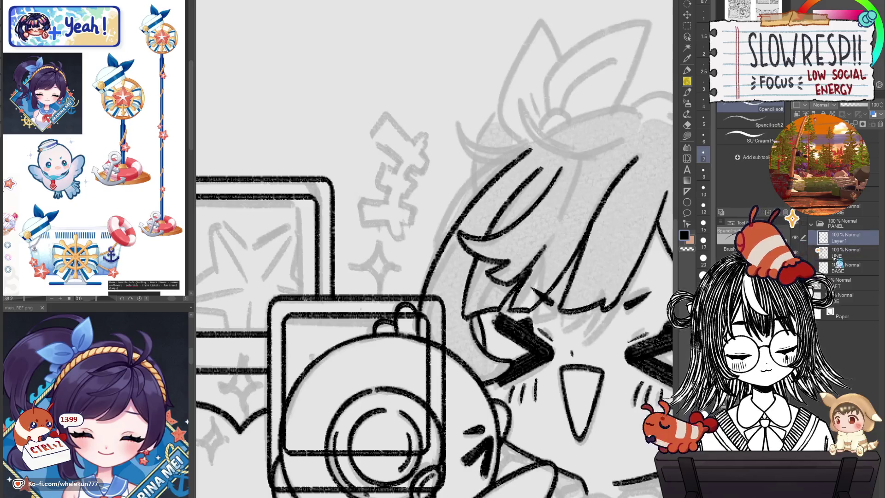
- Erase the stray line bits at the camera's right edge on the LINE layer
{"action": "key", "text": "alt+bracketleft"}
{"action": "key", "text": "e"}
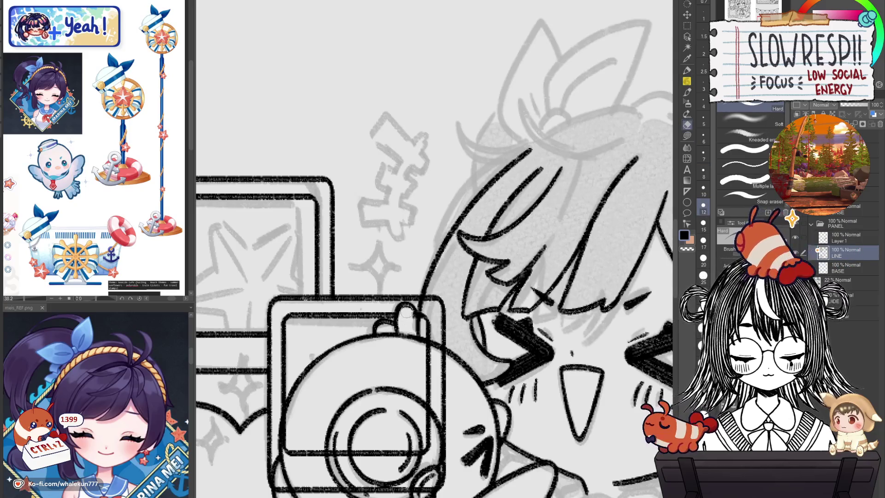
{"action": "mouse_move", "coordinate": [409, 331]}
{"action": "left_mouse_down"}
{"action": "mouse_move", "coordinate": [426, 323]}
{"action": "mouse_move", "coordinate": [430, 352]}
{"action": "mouse_move", "coordinate": [445, 323]}
{"action": "left_mouse_up"}
{"action": "mouse_move", "coordinate": [443, 355]}
{"action": "left_mouse_down"}
{"action": "mouse_move", "coordinate": [558, 246]}
{"action": "mouse_move", "coordinate": [534, 323]}
{"action": "mouse_move", "coordinate": [555, 350]}
{"action": "mouse_move", "coordinate": [530, 387]}
{"action": "mouse_move", "coordinate": [454, 359]}
{"action": "mouse_move", "coordinate": [429, 323]}
{"action": "mouse_move", "coordinate": [405, 317]}
{"action": "mouse_move", "coordinate": [412, 306]}
{"action": "left_mouse_up"}
{"action": "scroll", "coordinate": [487, 271], "scroll_direction": "down", "scroll_amount": 3}
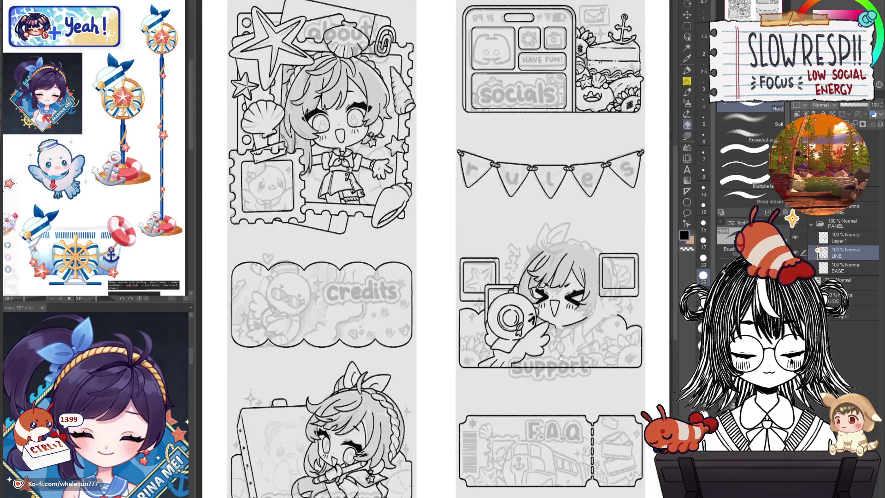
- Using the pencil on Layer 1, ink the line under the right eye and the right cheek
{"action": "scroll", "coordinate": [487, 270], "scroll_direction": "up", "scroll_amount": 2}
{"action": "scroll", "coordinate": [487, 271], "scroll_direction": "up", "scroll_amount": 2}
{"action": "left_click", "coordinate": [845, 236]}
{"action": "left_click", "coordinate": [686, 81]}
{"action": "scroll", "coordinate": [555, 287], "scroll_direction": "down", "scroll_amount": 1}
{"action": "scroll", "coordinate": [555, 288], "scroll_direction": "up", "scroll_amount": 2}
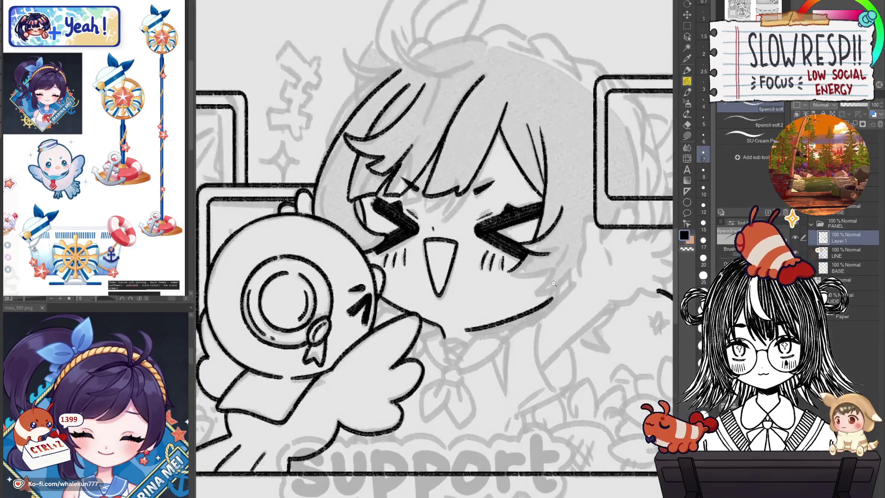
{"action": "left_click_drag", "start_coordinate": [496, 294], "coordinate": [539, 290]}
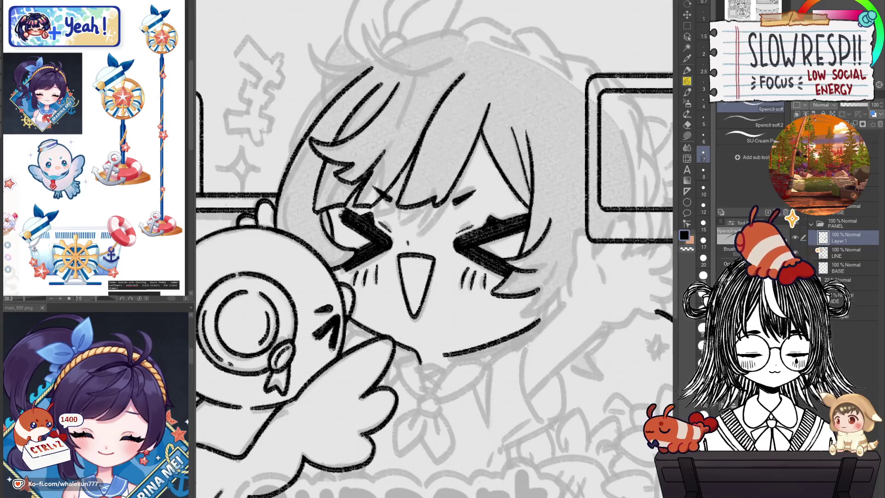
{"action": "mouse_move", "coordinate": [520, 314]}
{"action": "left_mouse_down"}
{"action": "mouse_move", "coordinate": [561, 296]}
{"action": "mouse_move", "coordinate": [534, 341]}
{"action": "left_mouse_up"}
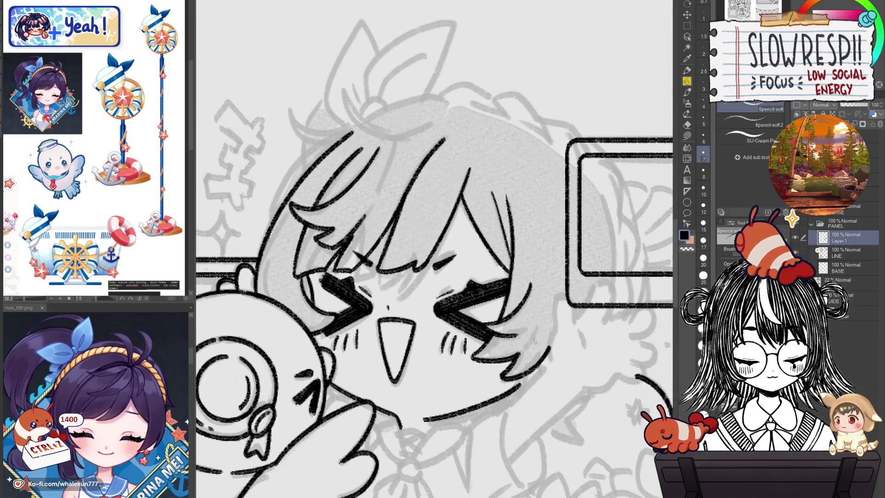
- Ink the hair's left edge and trim the excess of the edge lines
{"action": "left_click_drag", "start_coordinate": [395, 296], "coordinate": [522, 330]}
{"action": "mouse_move", "coordinate": [505, 264]}
{"action": "left_mouse_down"}
{"action": "mouse_move", "coordinate": [446, 256]}
{"action": "mouse_move", "coordinate": [481, 287]}
{"action": "mouse_move", "coordinate": [494, 279]}
{"action": "mouse_move", "coordinate": [424, 391]}
{"action": "left_mouse_up"}
{"action": "key", "text": "ctrl+z"}
{"action": "key", "text": "ctrl+z"}
{"action": "mouse_move", "coordinate": [481, 277]}
{"action": "left_mouse_down"}
{"action": "mouse_move", "coordinate": [420, 361]}
{"action": "mouse_move", "coordinate": [426, 392]}
{"action": "left_mouse_up"}
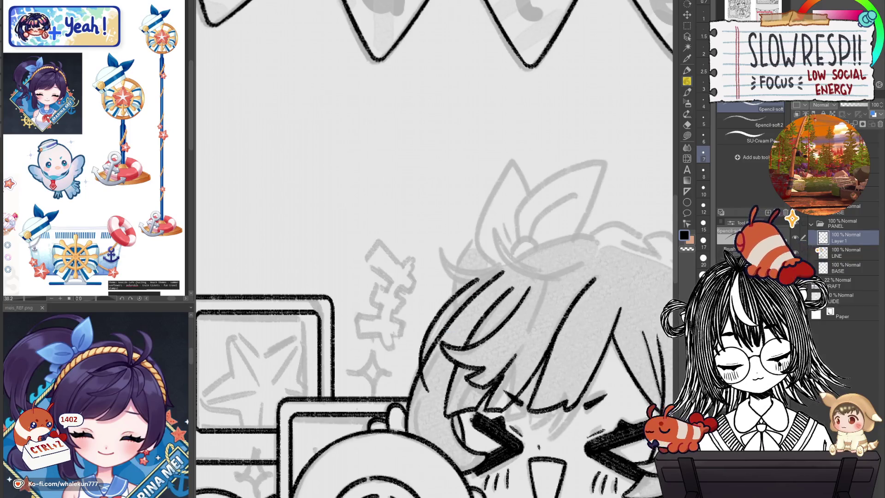
{"action": "left_click_drag", "start_coordinate": [436, 344], "coordinate": [432, 391]}
{"action": "key", "text": "ctrl+z"}
{"action": "mouse_move", "coordinate": [443, 348]}
{"action": "left_mouse_down"}
{"action": "mouse_move", "coordinate": [430, 361]}
{"action": "mouse_move", "coordinate": [428, 393]}
{"action": "mouse_move", "coordinate": [427, 376]}
{"action": "left_mouse_up"}
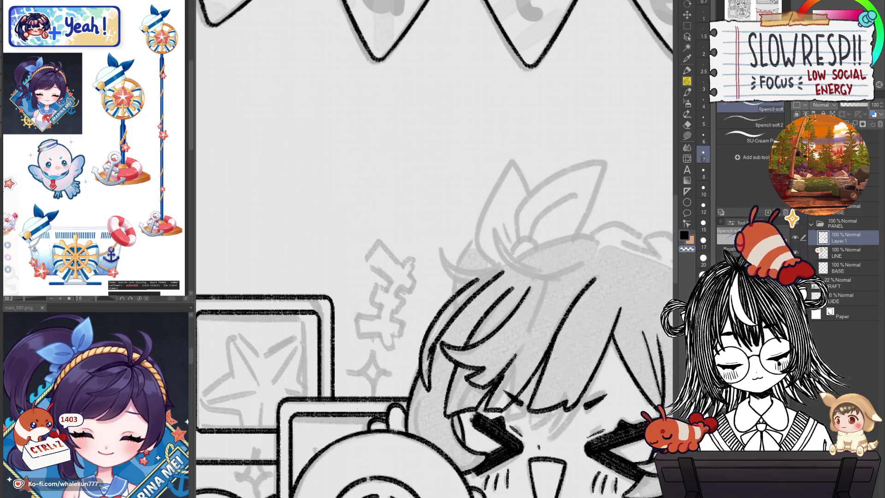
{"action": "mouse_move", "coordinate": [471, 292]}
{"action": "left_mouse_down"}
{"action": "mouse_move", "coordinate": [480, 306]}
{"action": "mouse_move", "coordinate": [540, 288]}
{"action": "left_mouse_up"}
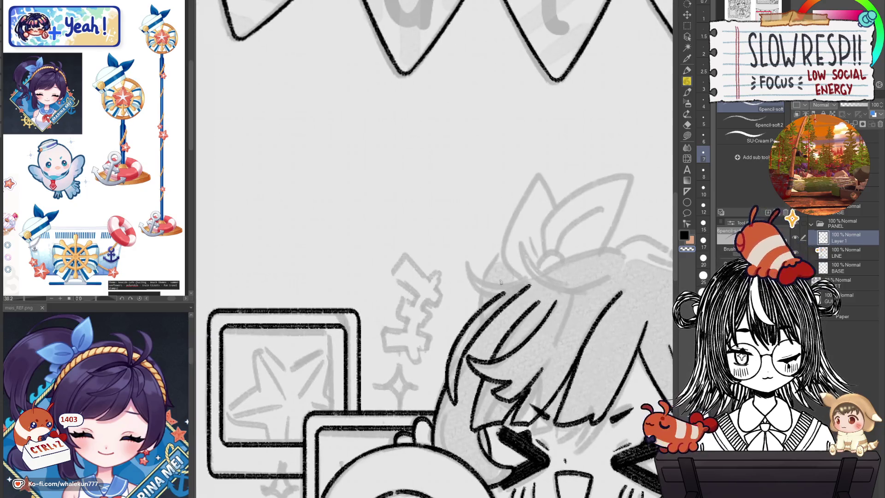
{"action": "scroll", "coordinate": [513, 323], "scroll_direction": "down", "scroll_amount": 5}
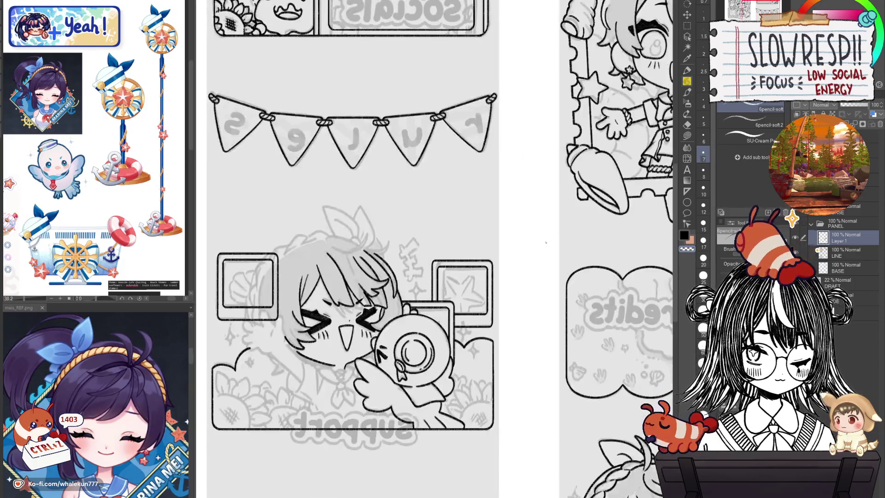
- Flip the view back and outline the hair along the bow's base and across the head
{"action": "key", "text": "h"}
{"action": "scroll", "coordinate": [522, 265], "scroll_direction": "up", "scroll_amount": 5}
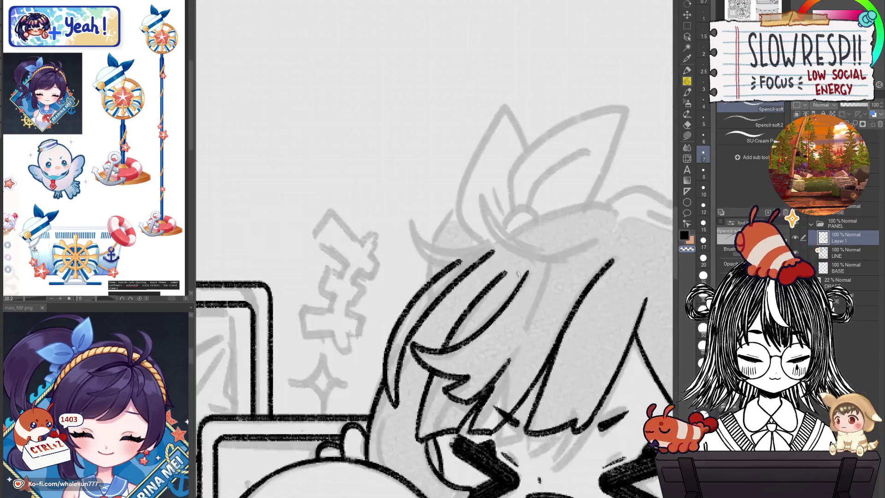
{"action": "scroll", "coordinate": [599, 267], "scroll_direction": "down", "scroll_amount": 2}
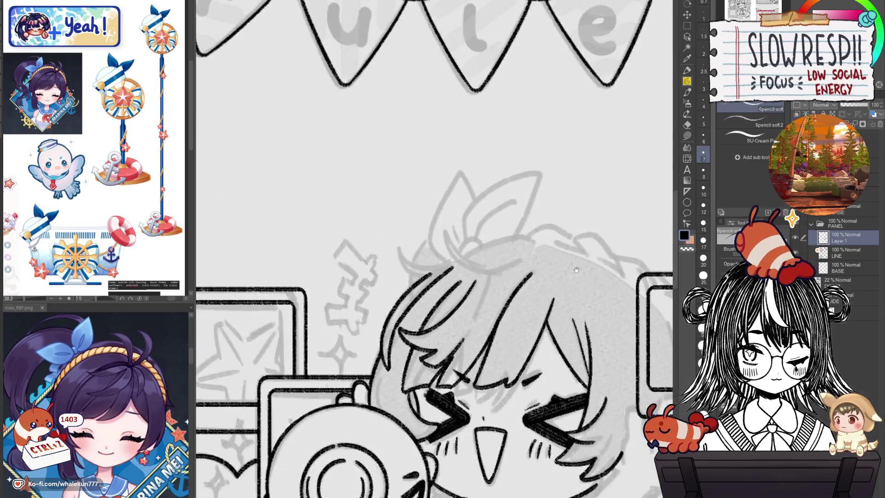
{"action": "scroll", "coordinate": [547, 239], "scroll_direction": "up", "scroll_amount": 1}
{"action": "left_click_drag", "start_coordinate": [547, 238], "coordinate": [395, 270]}
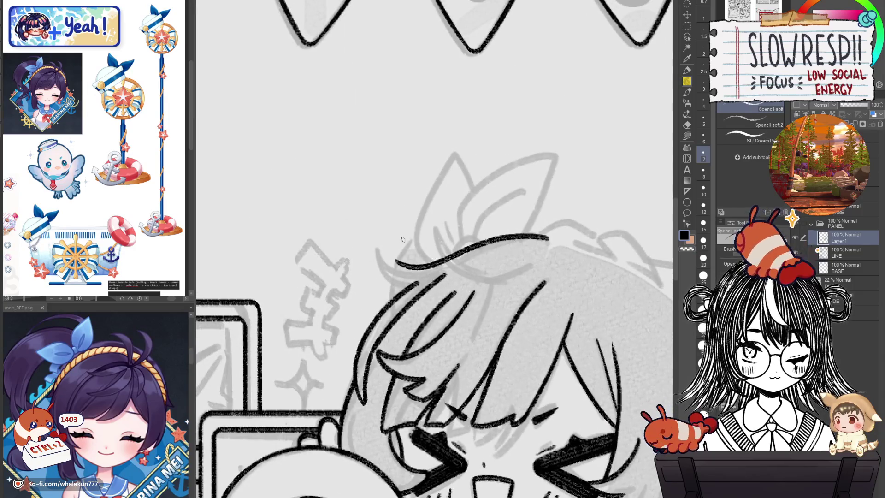
{"action": "left_click_drag", "start_coordinate": [454, 259], "coordinate": [484, 286]}
{"action": "mouse_move", "coordinate": [571, 263]}
{"action": "left_mouse_down"}
{"action": "mouse_move", "coordinate": [427, 295]}
{"action": "mouse_move", "coordinate": [408, 290]}
{"action": "mouse_move", "coordinate": [450, 307]}
{"action": "left_mouse_up"}
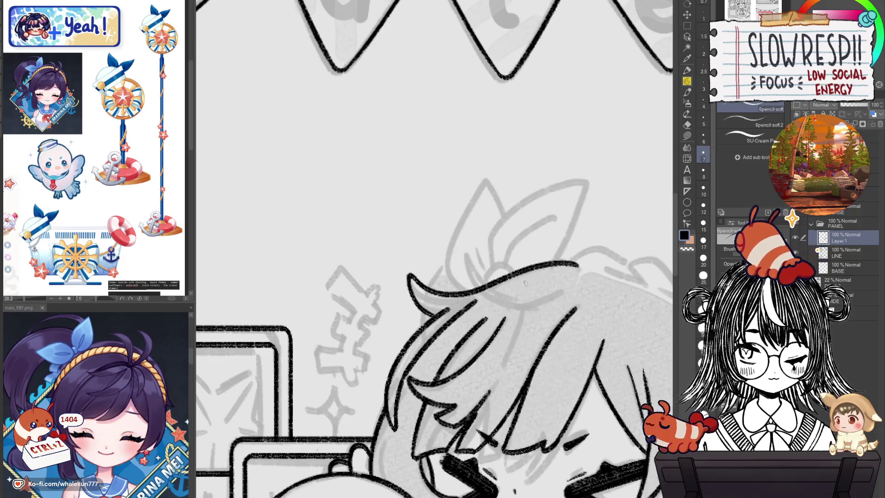
{"action": "scroll", "coordinate": [523, 284], "scroll_direction": "down", "scroll_amount": 5}
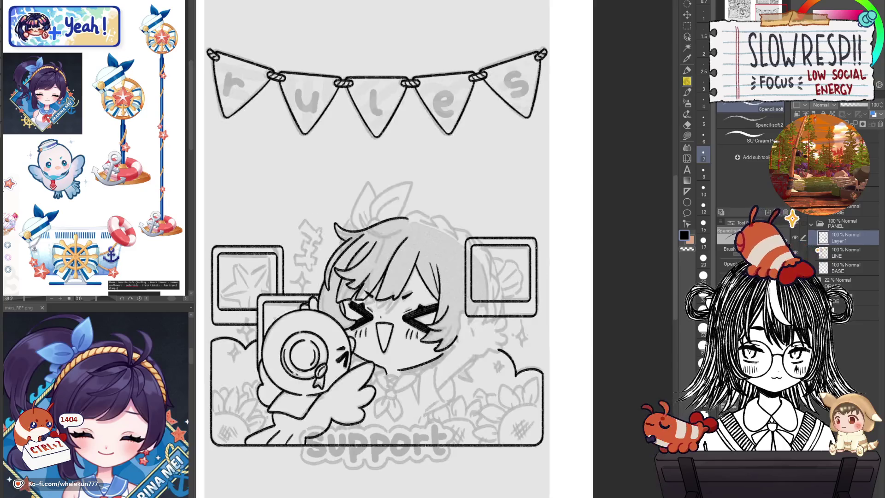
{"action": "scroll", "coordinate": [541, 252], "scroll_direction": "up", "scroll_amount": 5}
- Erase ink overshoots near the bow and redraw the hair line beneath it
{"action": "key", "text": "e"}
{"action": "mouse_move", "coordinate": [482, 269]}
{"action": "left_mouse_down"}
{"action": "mouse_move", "coordinate": [474, 258]}
{"action": "mouse_move", "coordinate": [537, 245]}
{"action": "left_mouse_up"}
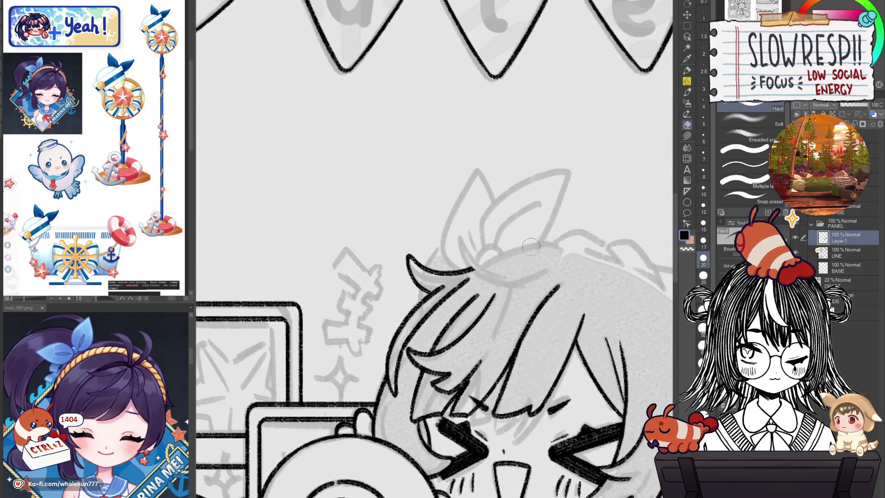
{"action": "key", "text": "p"}
{"action": "left_click_drag", "start_coordinate": [475, 268], "coordinate": [571, 244]}
{"action": "key", "text": "ctrl+z"}
{"action": "key", "text": "ctrl+z"}
{"action": "left_click_drag", "start_coordinate": [475, 268], "coordinate": [573, 245]}
{"action": "key", "text": "ctrl+z"}
{"action": "mouse_move", "coordinate": [472, 270]}
{"action": "left_mouse_down"}
{"action": "mouse_move", "coordinate": [575, 248]}
{"action": "mouse_move", "coordinate": [497, 253]}
{"action": "mouse_move", "coordinate": [561, 250]}
{"action": "mouse_move", "coordinate": [527, 280]}
{"action": "left_mouse_up"}
{"action": "scroll", "coordinate": [527, 279], "scroll_direction": "down", "scroll_amount": 5}
{"action": "scroll", "coordinate": [539, 317], "scroll_direction": "up", "scroll_amount": 2}
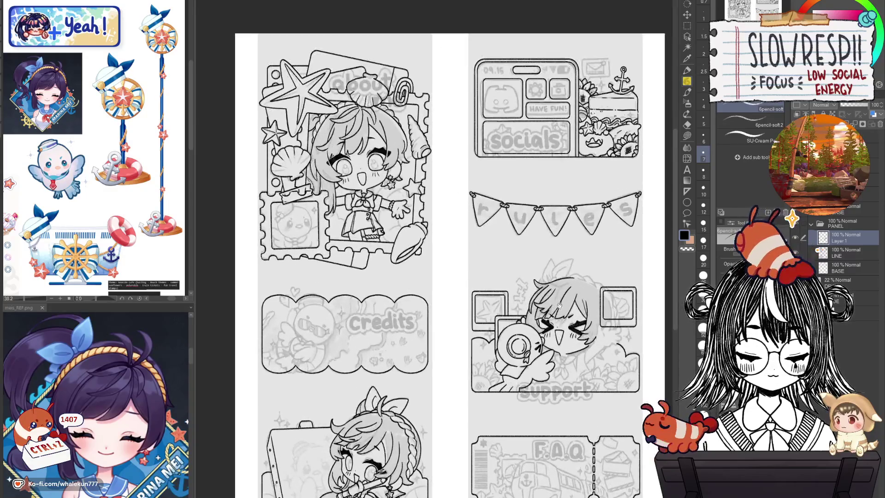
- Ink a curved hair stroke from the top of the head down toward the fringe
{"action": "scroll", "coordinate": [539, 317], "scroll_direction": "up", "scroll_amount": 2}
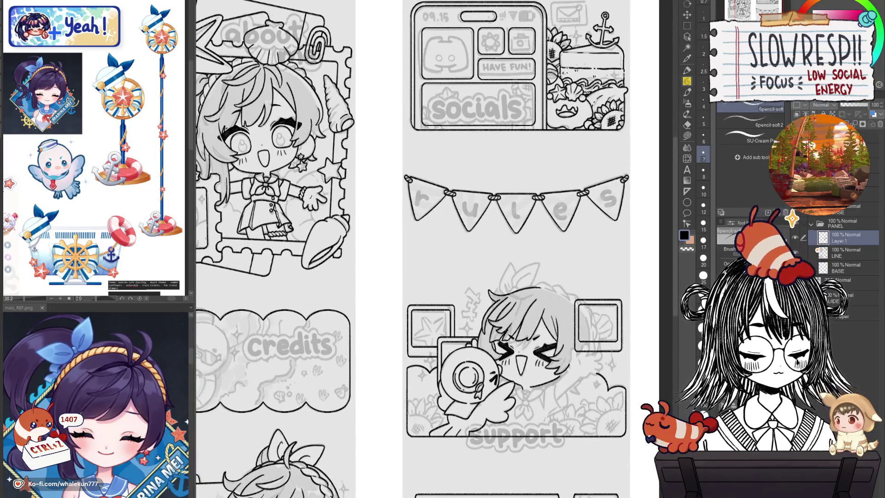
{"action": "mouse_move", "coordinate": [507, 413]}
{"action": "left_mouse_down"}
{"action": "mouse_move", "coordinate": [508, 341]}
{"action": "mouse_move", "coordinate": [508, 349]}
{"action": "left_mouse_up"}
{"action": "scroll", "coordinate": [525, 293], "scroll_direction": "down", "scroll_amount": 1}
{"action": "scroll", "coordinate": [509, 294], "scroll_direction": "down", "scroll_amount": 2}
{"action": "scroll", "coordinate": [510, 294], "scroll_direction": "up", "scroll_amount": 2}
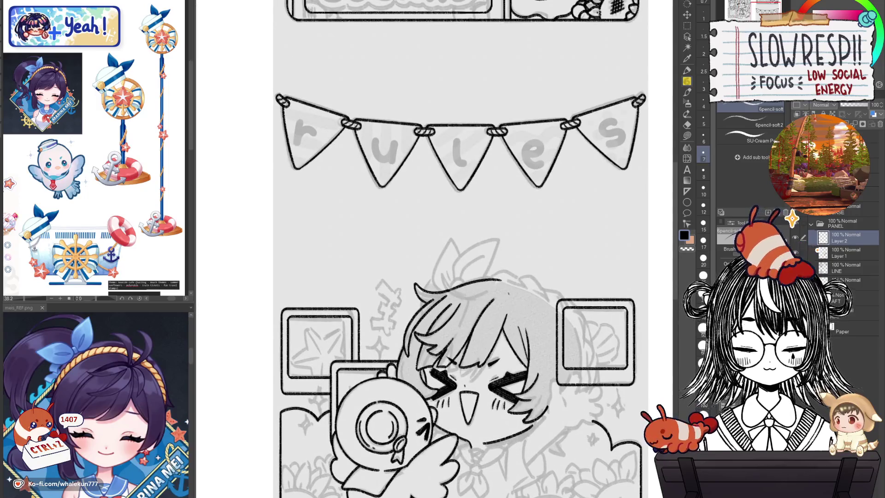
{"action": "scroll", "coordinate": [508, 293], "scroll_direction": "up", "scroll_amount": 1}
{"action": "key", "text": "ctrl+z"}
{"action": "left_click_drag", "start_coordinate": [525, 290], "coordinate": [435, 339]}
{"action": "key", "text": "ctrl+z"}
{"action": "left_click_drag", "start_coordinate": [523, 289], "coordinate": [437, 339]}
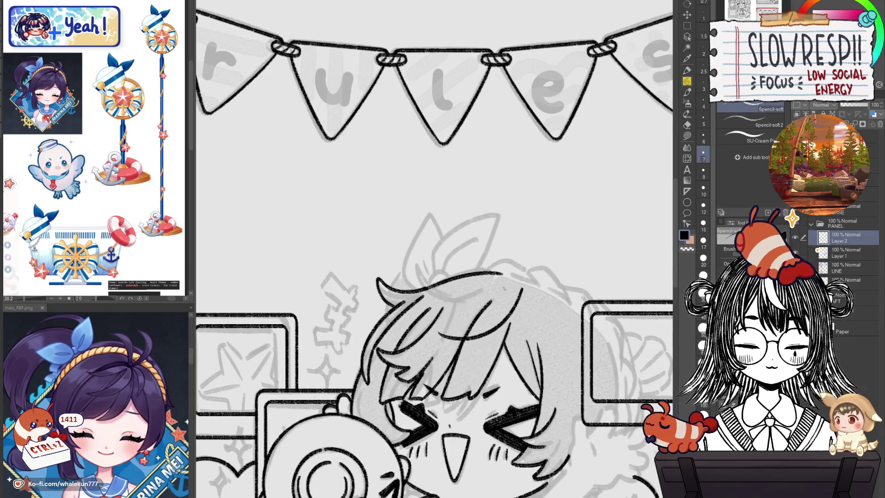
- Add hair strands across the fringe and the tuft on top, retrying strokes with undo
{"action": "left_click_drag", "start_coordinate": [507, 285], "coordinate": [442, 334]}
{"action": "key", "text": "ctrl+z"}
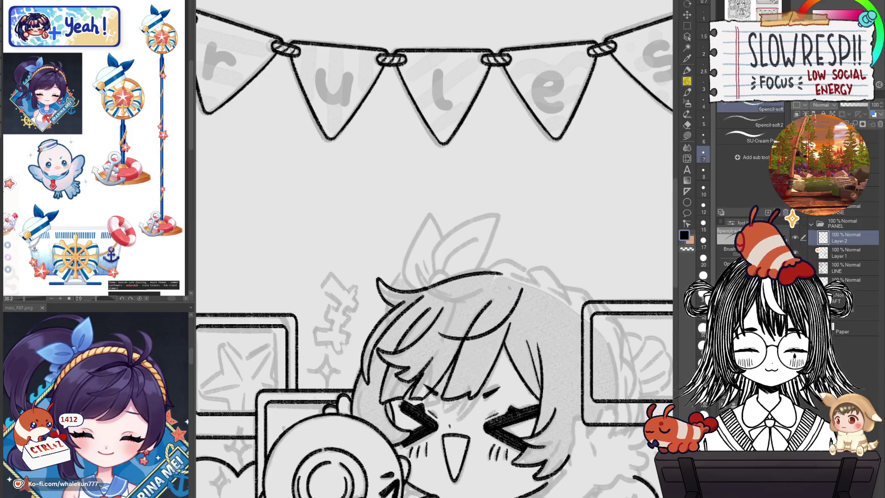
{"action": "left_click_drag", "start_coordinate": [514, 287], "coordinate": [439, 332]}
{"action": "key", "text": "ctrl+z"}
{"action": "left_click_drag", "start_coordinate": [433, 249], "coordinate": [426, 262]}
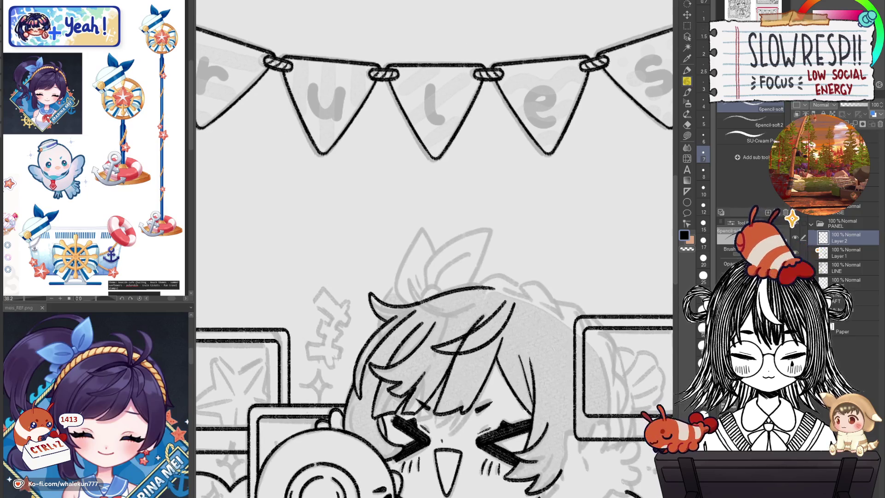
{"action": "key", "text": "ctrl+z"}
{"action": "left_click_drag", "start_coordinate": [507, 293], "coordinate": [443, 272]}
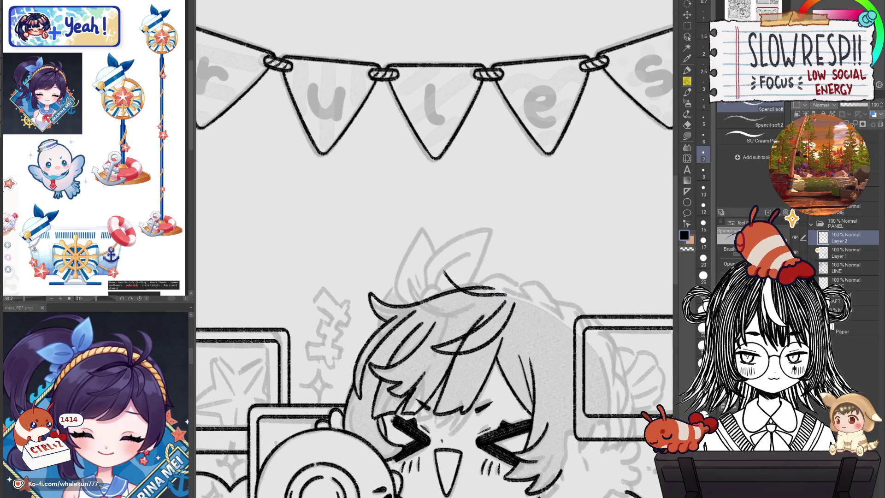
{"action": "key", "text": "ctrl+z"}
{"action": "mouse_move", "coordinate": [504, 291]}
{"action": "left_mouse_down"}
{"action": "mouse_move", "coordinate": [441, 272]}
{"action": "mouse_move", "coordinate": [496, 306]}
{"action": "mouse_move", "coordinate": [506, 237]}
{"action": "mouse_move", "coordinate": [505, 289]}
{"action": "mouse_move", "coordinate": [506, 247]}
{"action": "mouse_move", "coordinate": [495, 262]}
{"action": "mouse_move", "coordinate": [505, 295]}
{"action": "mouse_move", "coordinate": [512, 282]}
{"action": "mouse_move", "coordinate": [497, 243]}
{"action": "mouse_move", "coordinate": [506, 293]}
{"action": "mouse_move", "coordinate": [549, 240]}
{"action": "mouse_move", "coordinate": [516, 285]}
{"action": "mouse_move", "coordinate": [544, 281]}
{"action": "mouse_move", "coordinate": [516, 293]}
{"action": "left_mouse_up"}
{"action": "key", "text": "ctrl+z"}
{"action": "key", "text": "ctrl+z"}
{"action": "key", "text": "ctrl+z"}
{"action": "key", "text": "ctrl+z"}
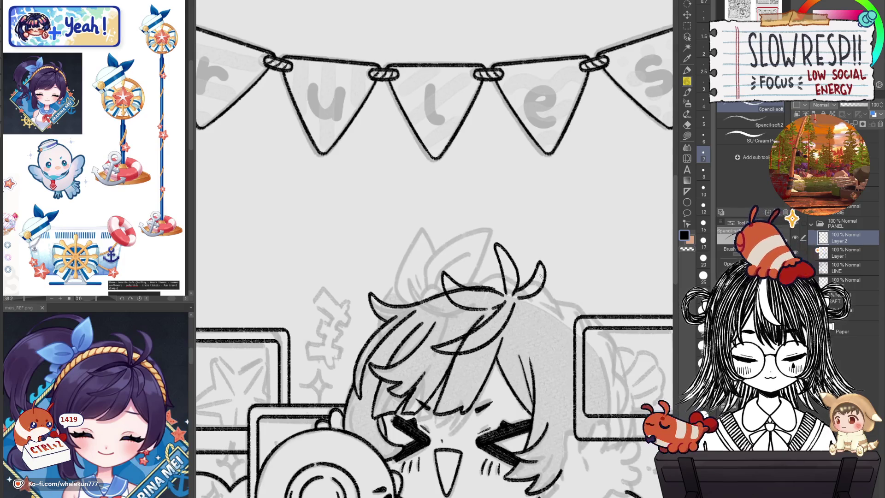
- Check the drawing mirrored, then nudge the hair tuft slightly up and left with Move layer
{"action": "key", "text": "h"}
{"action": "key", "text": "e"}
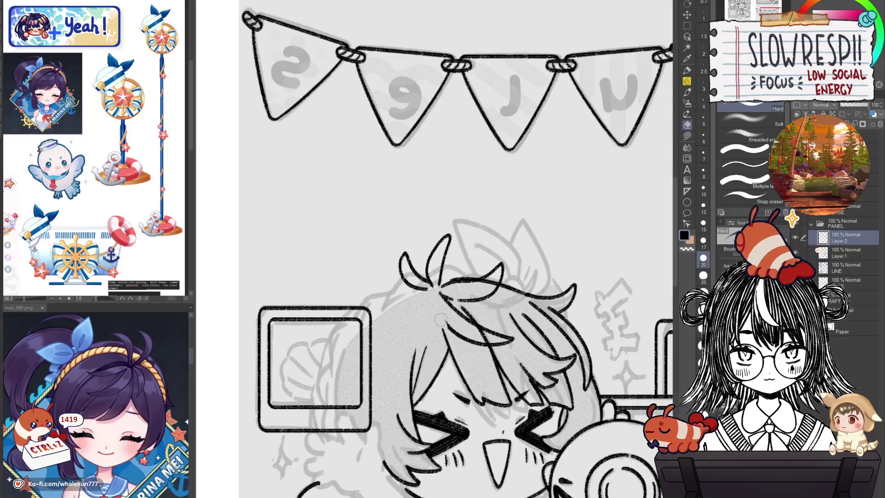
{"action": "key", "text": "p"}
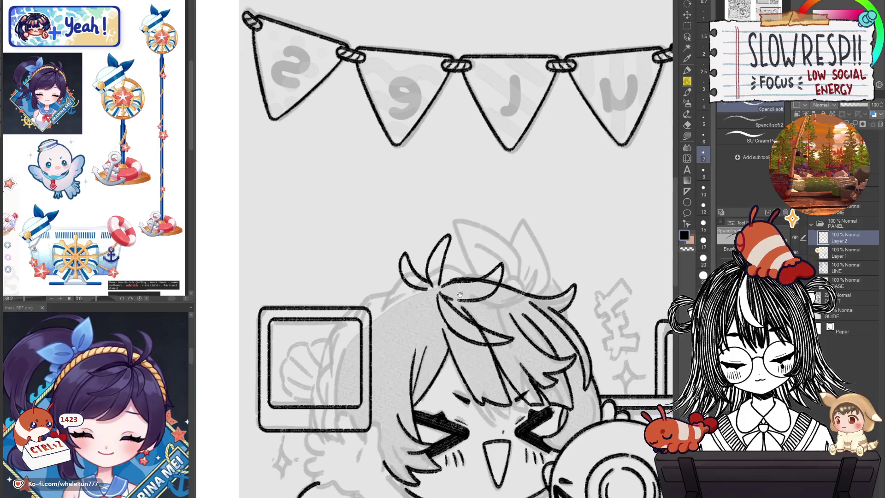
{"action": "key", "text": "h"}
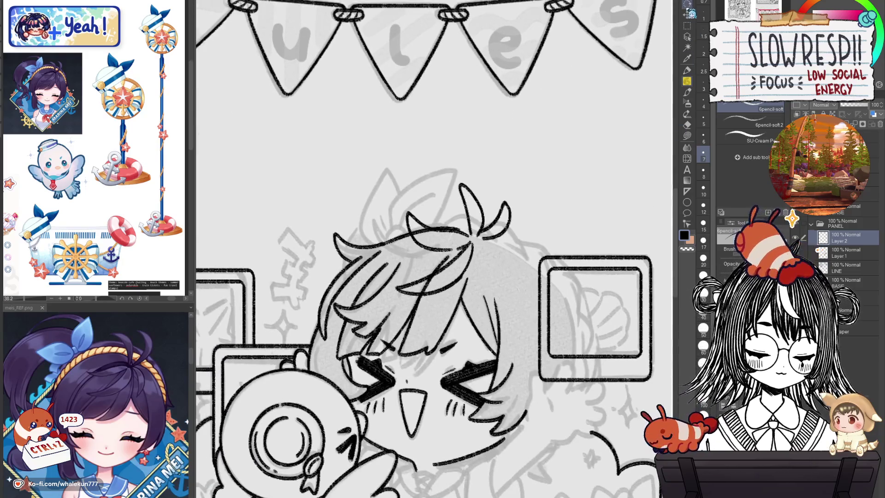
{"action": "left_click", "coordinate": [687, 14]}
{"action": "left_click_drag", "start_coordinate": [514, 306], "coordinate": [510, 304]}
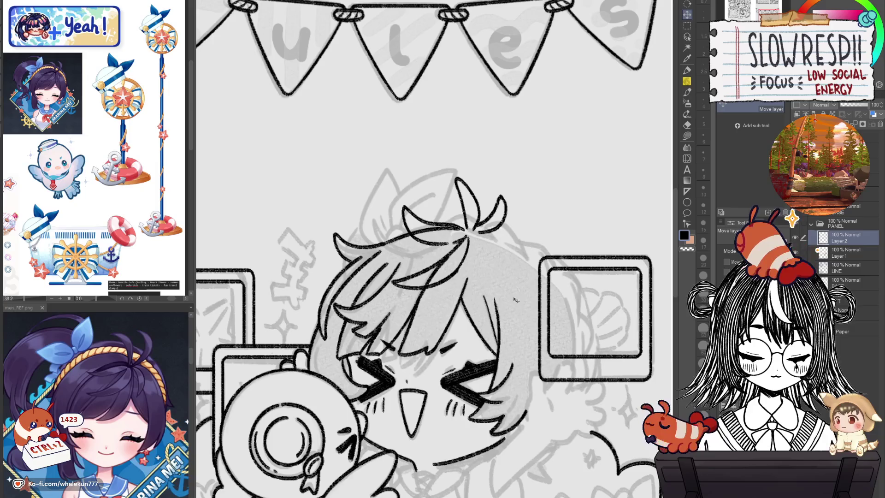
- Erase on Layer 1, returning to Layer 2 with the pencil afterwards
{"action": "key", "text": "alt+bracketleft"}
{"action": "key", "text": "e"}
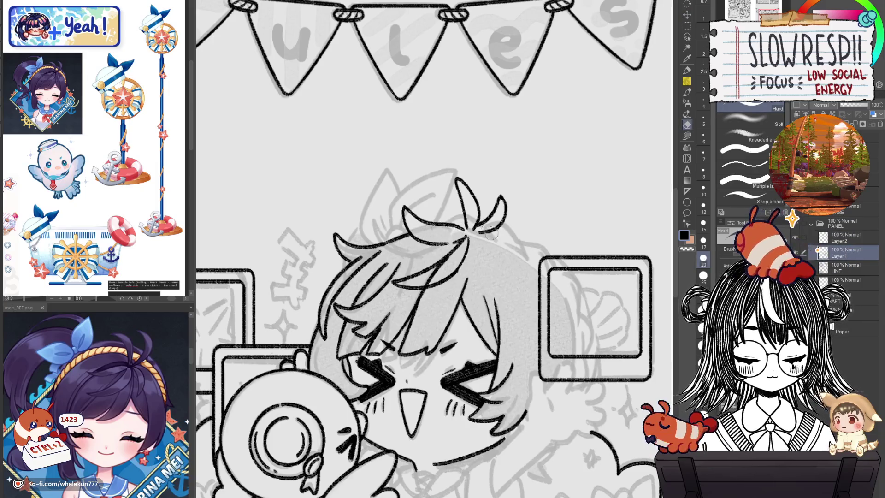
{"action": "left_click", "coordinate": [850, 238]}
{"action": "key", "text": "p"}
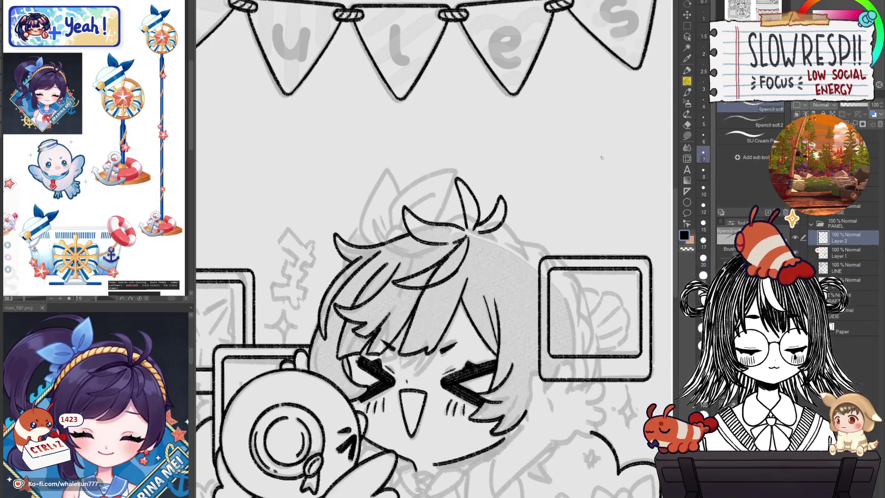
{"action": "key", "text": "alt+bracketleft"}
{"action": "key", "text": "e"}
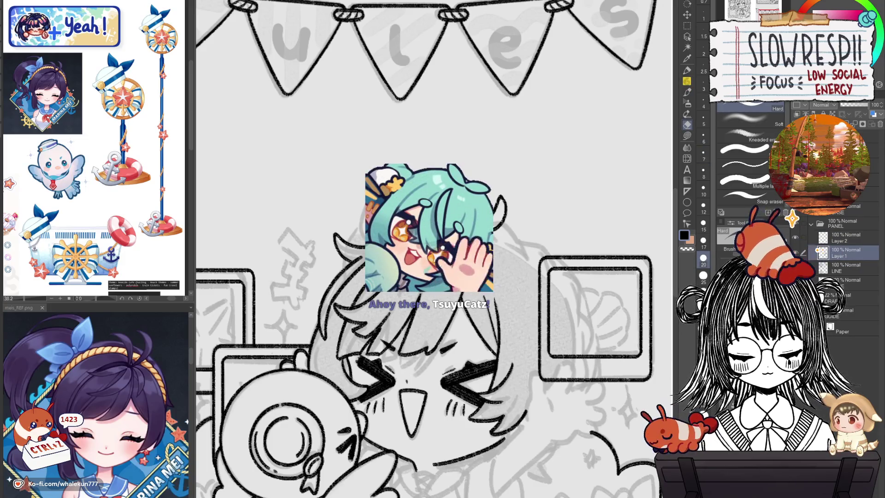
{"action": "key", "text": "alt+bracketright"}
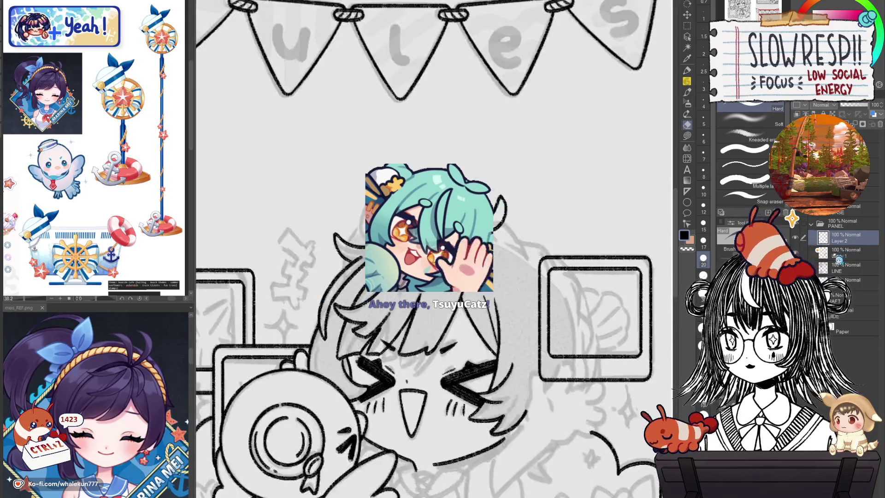
{"action": "key", "text": "p"}
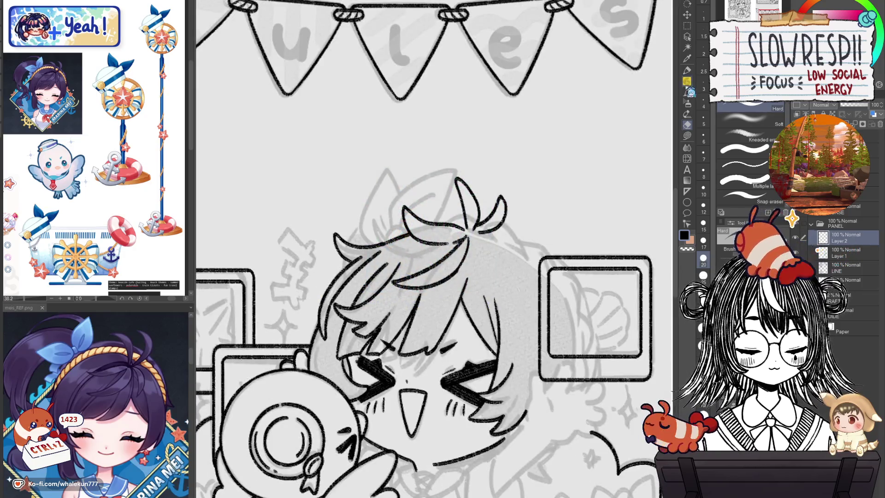
- Redraw the hair strand down the fringe until it sits right
{"action": "left_click_drag", "start_coordinate": [530, 342], "coordinate": [550, 344]}
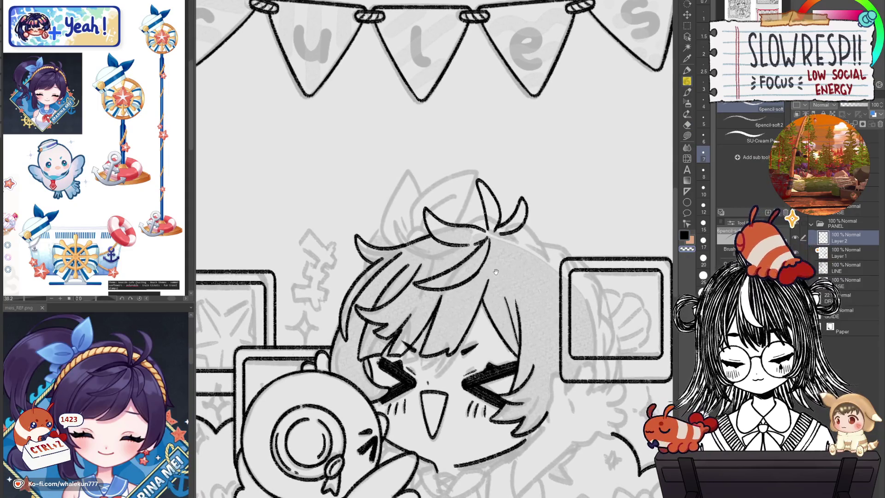
{"action": "left_click_drag", "start_coordinate": [495, 271], "coordinate": [468, 284]}
{"action": "key", "text": "ctrl+z"}
{"action": "left_click_drag", "start_coordinate": [463, 253], "coordinate": [474, 304]}
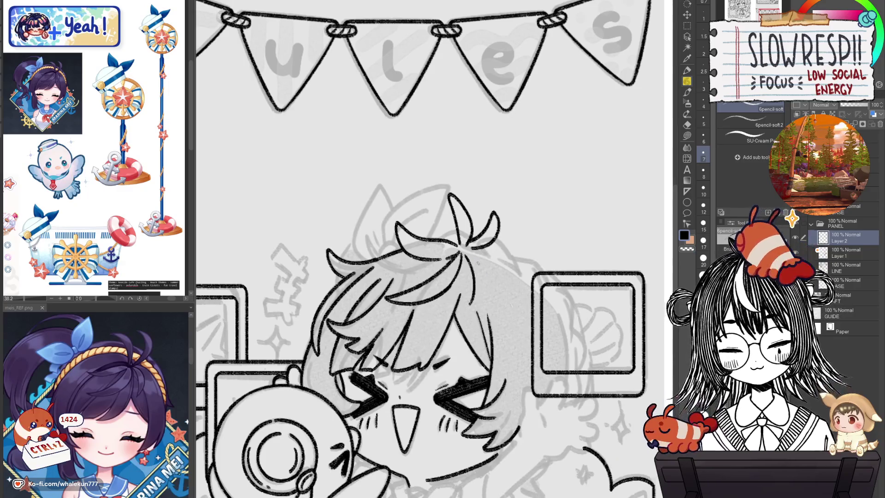
{"action": "key", "text": "ctrl+z"}
{"action": "left_click_drag", "start_coordinate": [475, 250], "coordinate": [480, 300]}
{"action": "key", "text": "ctrl+z"}
{"action": "left_click_drag", "start_coordinate": [474, 248], "coordinate": [479, 294]}
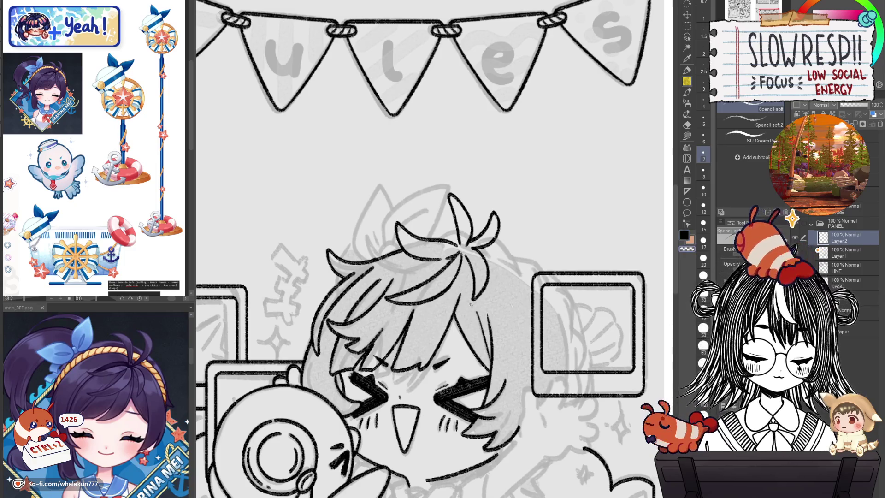
- Try a long hair strand several times on the mirrored canvas, undoing each attempt
{"action": "key", "text": "h"}
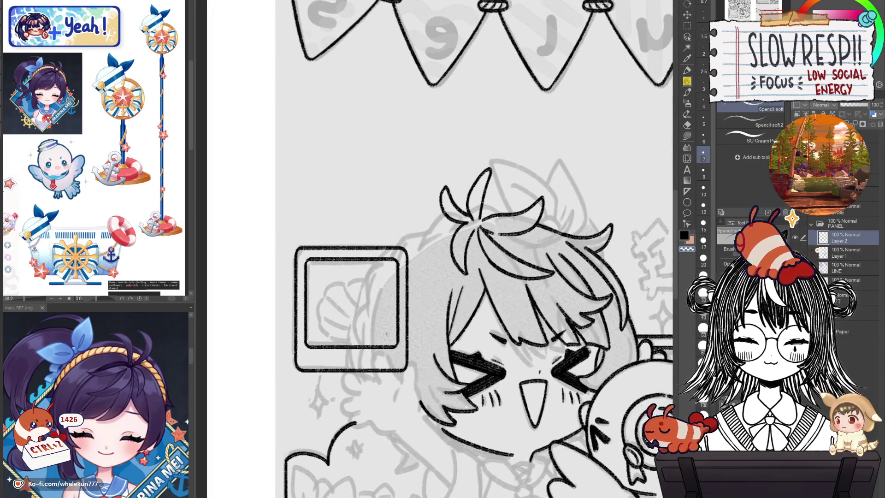
{"action": "left_click_drag", "start_coordinate": [455, 224], "coordinate": [389, 334]}
{"action": "key", "text": "ctrl+z"}
{"action": "left_click_drag", "start_coordinate": [454, 226], "coordinate": [380, 371]}
{"action": "key", "text": "ctrl+z"}
{"action": "left_click_drag", "start_coordinate": [456, 226], "coordinate": [382, 366]}
{"action": "key", "text": "ctrl+z"}
{"action": "mouse_move", "coordinate": [453, 224]}
{"action": "left_mouse_down"}
{"action": "mouse_move", "coordinate": [394, 281]}
{"action": "mouse_move", "coordinate": [382, 383]}
{"action": "mouse_move", "coordinate": [388, 289]}
{"action": "mouse_move", "coordinate": [378, 389]}
{"action": "left_mouse_up"}
{"action": "key", "text": "ctrl+z"}
{"action": "key", "text": "h"}
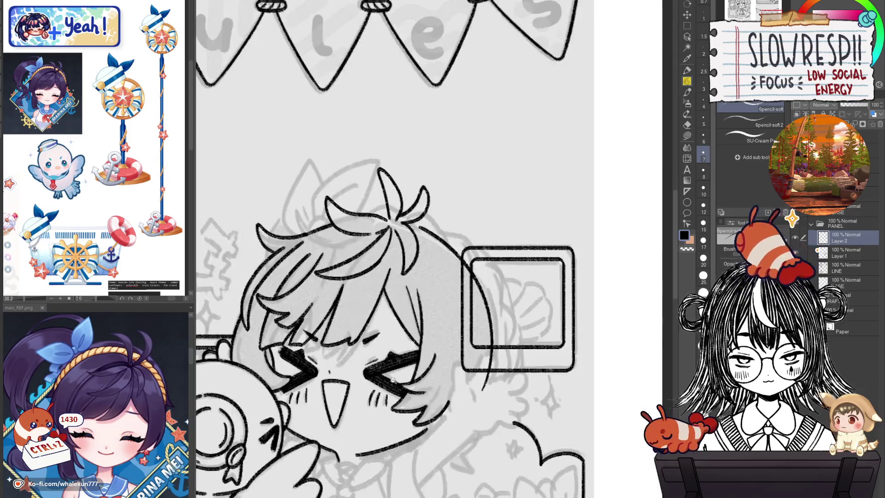
- Review the whole panel, then draw the hair outline left of the tuft
{"action": "key", "text": "ctrl+minus"}
{"action": "key", "text": "h"}
{"action": "key", "text": "ctrl+plus"}
{"action": "key", "text": "ctrl+z"}
{"action": "mouse_move", "coordinate": [426, 238]}
{"action": "left_mouse_down"}
{"action": "mouse_move", "coordinate": [364, 317]}
{"action": "mouse_move", "coordinate": [369, 415]}
{"action": "left_mouse_up"}
{"action": "key", "text": "ctrl+z"}
- Refine the hair outline stroke, extending it down the side of the head
{"action": "key", "text": "ctrl+z"}
{"action": "left_click_drag", "start_coordinate": [427, 235], "coordinate": [375, 423]}
{"action": "key", "text": "h"}
{"action": "key", "text": "h"}
{"action": "key", "text": "ctrl+z"}
{"action": "left_click_drag", "start_coordinate": [429, 236], "coordinate": [368, 415]}
{"action": "key", "text": "ctrl+z"}
{"action": "left_click_drag", "start_coordinate": [429, 237], "coordinate": [354, 408]}
{"action": "key", "text": "ctrl+z"}
{"action": "mouse_move", "coordinate": [429, 238]}
{"action": "left_mouse_down"}
{"action": "mouse_move", "coordinate": [355, 340]}
{"action": "mouse_move", "coordinate": [369, 424]}
{"action": "left_mouse_up"}
- Check the whole panel flipped and add a short stroke to the hair
{"action": "key", "text": "h"}
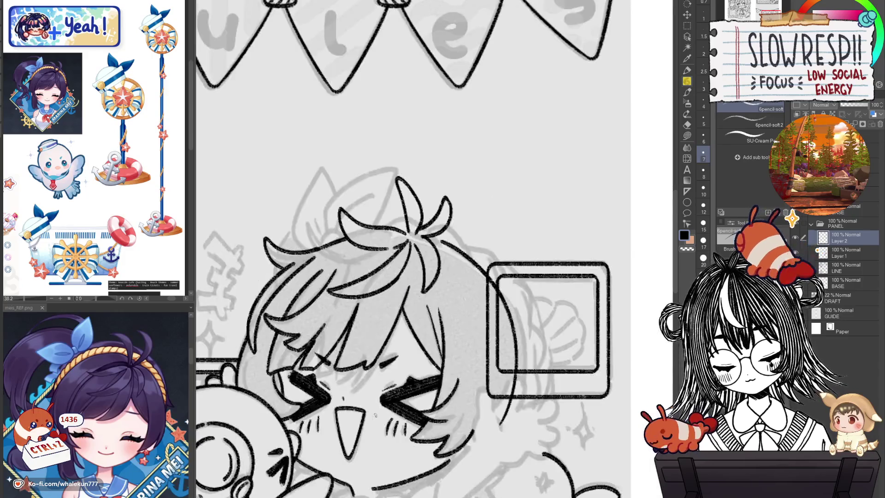
{"action": "key", "text": "h"}
{"action": "scroll", "coordinate": [575, 318], "scroll_direction": "down", "scroll_amount": 5}
{"action": "scroll", "coordinate": [575, 319], "scroll_direction": "up", "scroll_amount": 2}
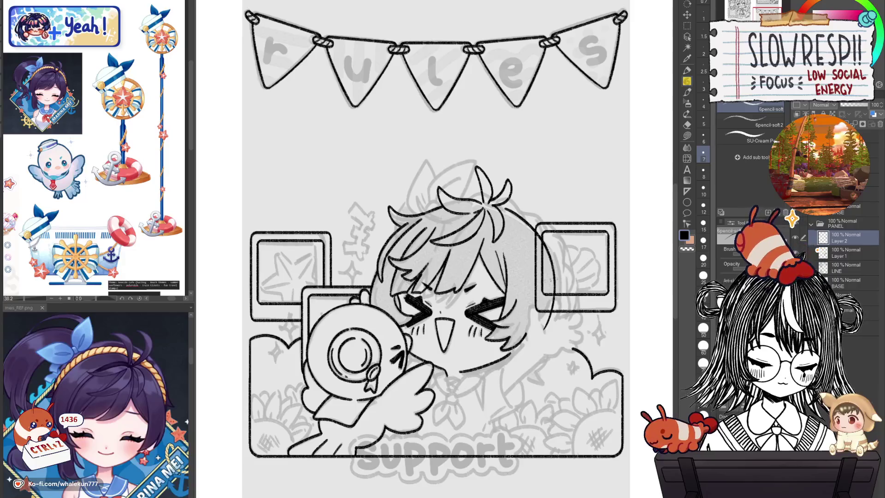
{"action": "key", "text": "h"}
{"action": "scroll", "coordinate": [428, 295], "scroll_direction": "up", "scroll_amount": 2}
{"action": "mouse_move", "coordinate": [428, 291]}
{"action": "left_mouse_down"}
{"action": "mouse_move", "coordinate": [405, 299]}
{"action": "mouse_move", "coordinate": [385, 345]}
{"action": "left_mouse_up"}
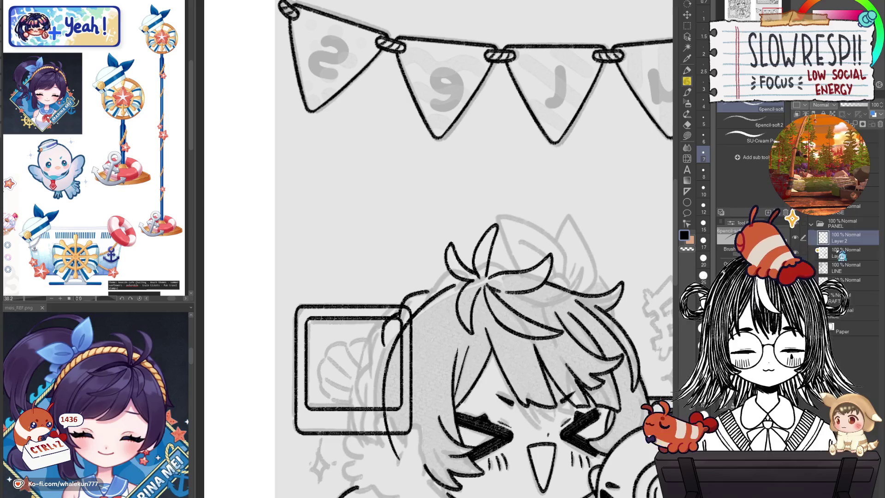
- Compare with the character linework hidden, then hide the banner and frame linework
{"action": "left_click", "coordinate": [795, 267]}
{"action": "left_click", "coordinate": [795, 267]}
{"action": "left_click", "coordinate": [794, 237]}
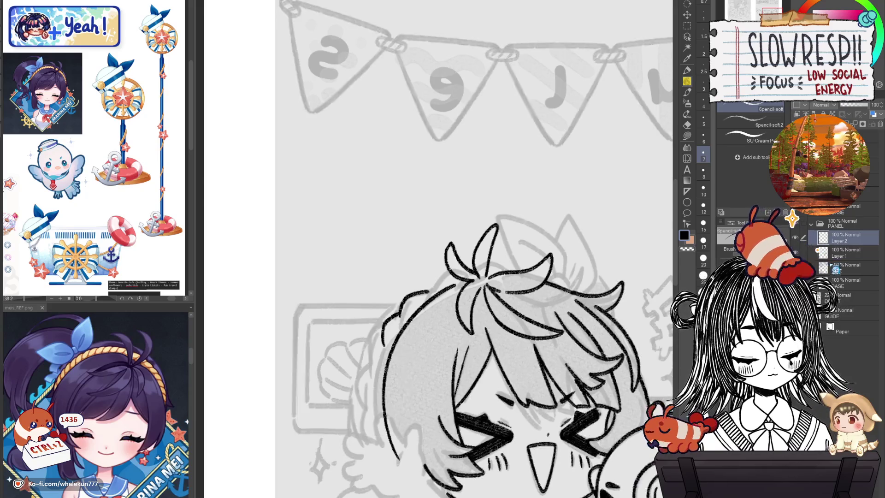
{"action": "left_click_drag", "start_coordinate": [461, 323], "coordinate": [502, 257]}
- Ink the left hair outline and redraw the short stroke at the hair edge
{"action": "left_click_drag", "start_coordinate": [423, 277], "coordinate": [413, 343]}
{"action": "key", "text": "ctrl+z"}
{"action": "mouse_move", "coordinate": [406, 314]}
{"action": "left_mouse_down"}
{"action": "mouse_move", "coordinate": [414, 341]}
{"action": "mouse_move", "coordinate": [209, 371]}
{"action": "left_mouse_up"}
{"action": "mouse_move", "coordinate": [408, 290]}
{"action": "left_mouse_down"}
{"action": "mouse_move", "coordinate": [466, 306]}
{"action": "mouse_move", "coordinate": [482, 290]}
{"action": "left_mouse_up"}
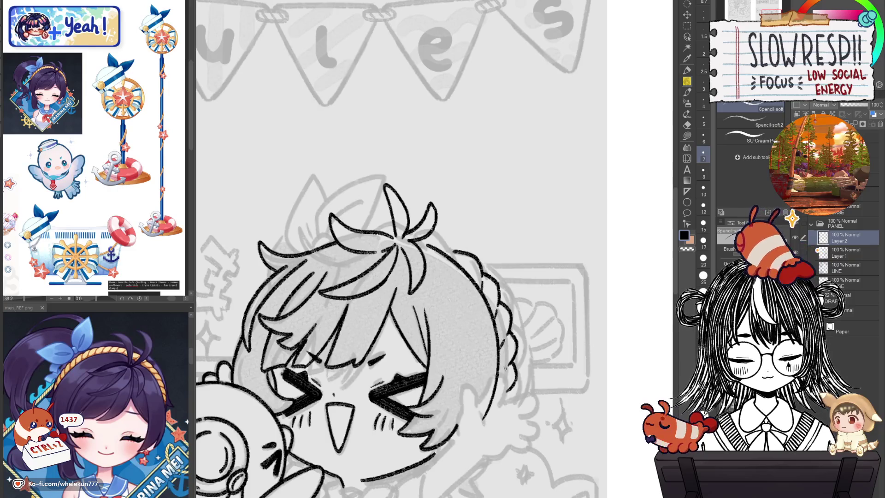
- Try a curve on the right hair edge and a finger stroke, undoing both
{"action": "left_click_drag", "start_coordinate": [520, 386], "coordinate": [553, 333]}
{"action": "key", "text": "e"}
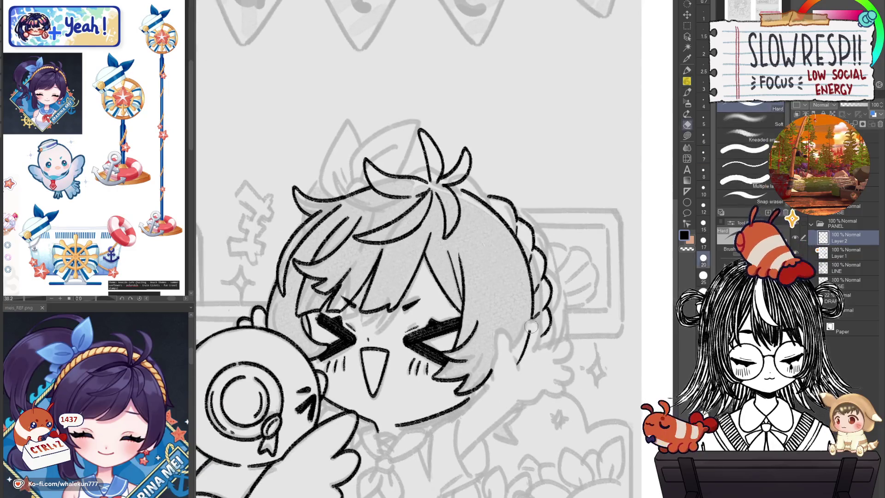
{"action": "key", "text": "p"}
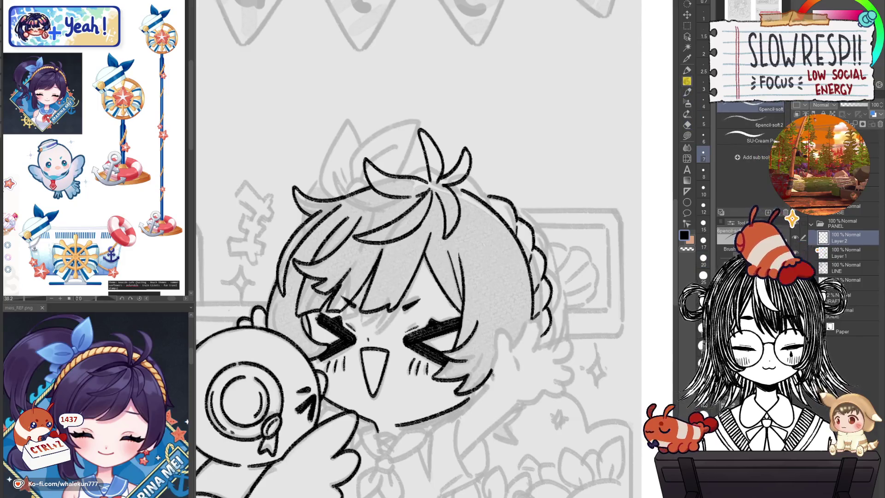
{"action": "mouse_move", "coordinate": [496, 331]}
{"action": "left_mouse_down"}
{"action": "mouse_move", "coordinate": [511, 353]}
{"action": "mouse_move", "coordinate": [525, 323]}
{"action": "mouse_move", "coordinate": [540, 322]}
{"action": "mouse_move", "coordinate": [535, 353]}
{"action": "mouse_move", "coordinate": [561, 335]}
{"action": "mouse_move", "coordinate": [564, 365]}
{"action": "left_mouse_up"}
{"action": "key", "text": "ctrl+z"}
{"action": "key", "text": "ctrl+z"}
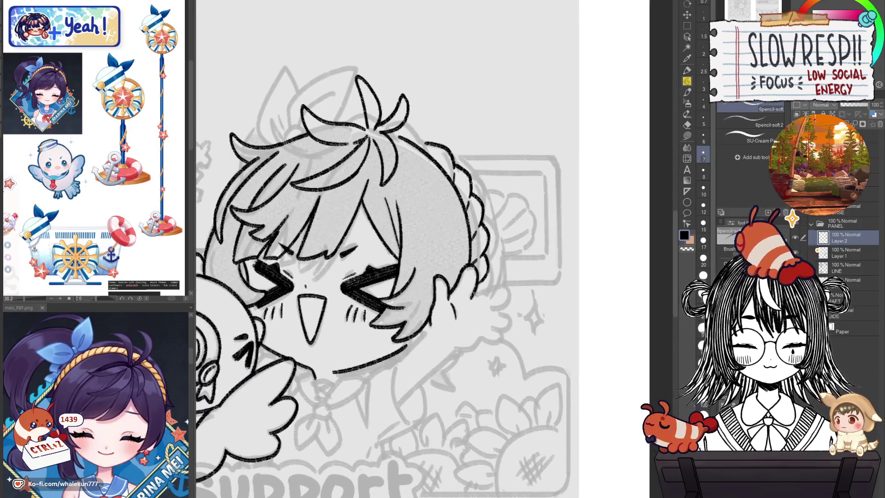
{"action": "left_click_drag", "start_coordinate": [504, 285], "coordinate": [488, 308]}
{"action": "key", "text": "ctrl+z"}
- Check the canvas mirrored and attempt the bottom curve of the hand
{"action": "key", "text": "h"}
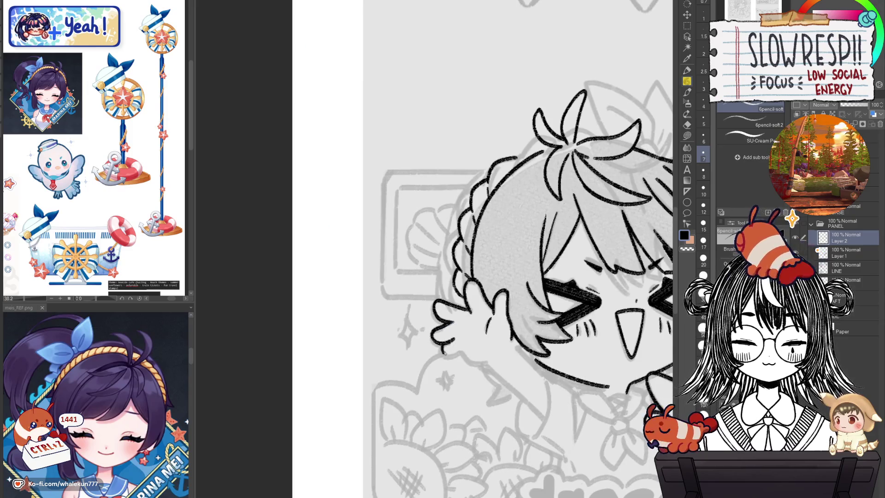
{"action": "key", "text": "h"}
{"action": "key", "text": "h"}
{"action": "key", "text": "ctrl+z"}
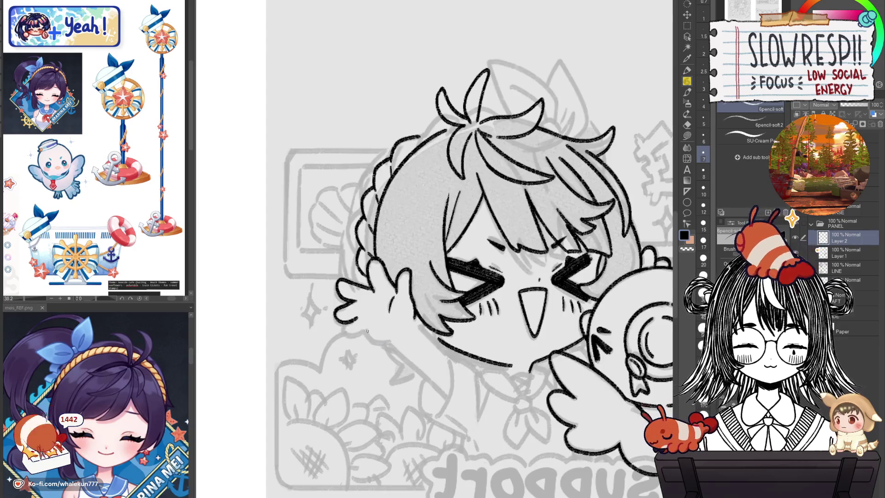
{"action": "left_click_drag", "start_coordinate": [344, 321], "coordinate": [367, 330]}
{"action": "key", "text": "ctrl+z"}
{"action": "key", "text": "h"}
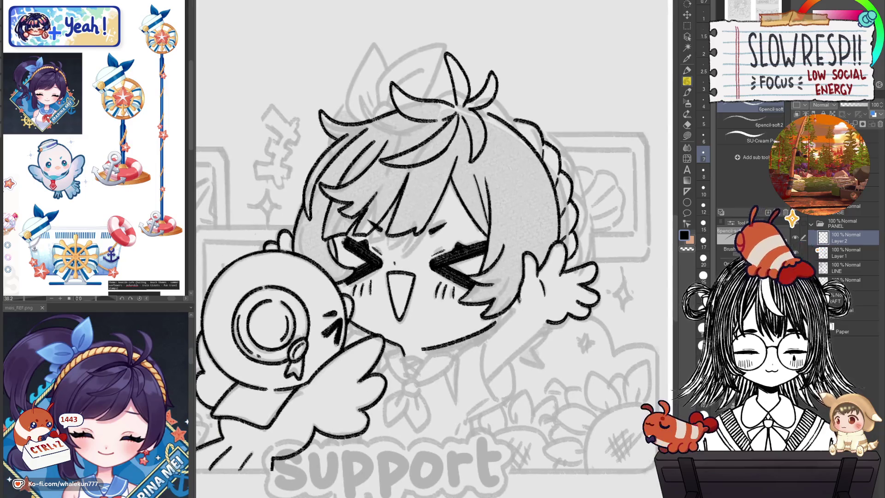
{"action": "key", "text": "ctrl+z"}
- Test a short hand stroke and a long down-left line, undoing them
{"action": "left_click_drag", "start_coordinate": [518, 303], "coordinate": [494, 333]}
{"action": "key", "text": "ctrl+z"}
{"action": "key", "text": "ctrl+z"}
{"action": "left_click_drag", "start_coordinate": [549, 318], "coordinate": [491, 381]}
{"action": "key", "text": "ctrl+z"}
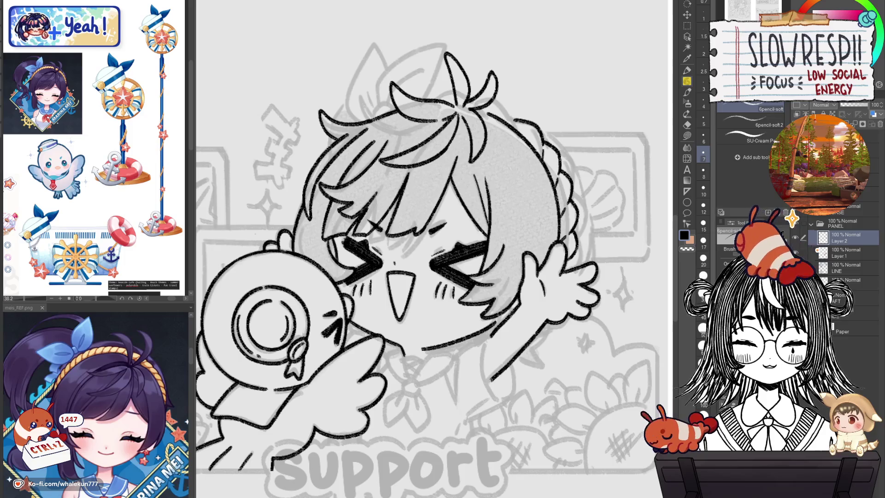
{"action": "key", "text": "h"}
{"action": "left_click_drag", "start_coordinate": [504, 352], "coordinate": [533, 361]}
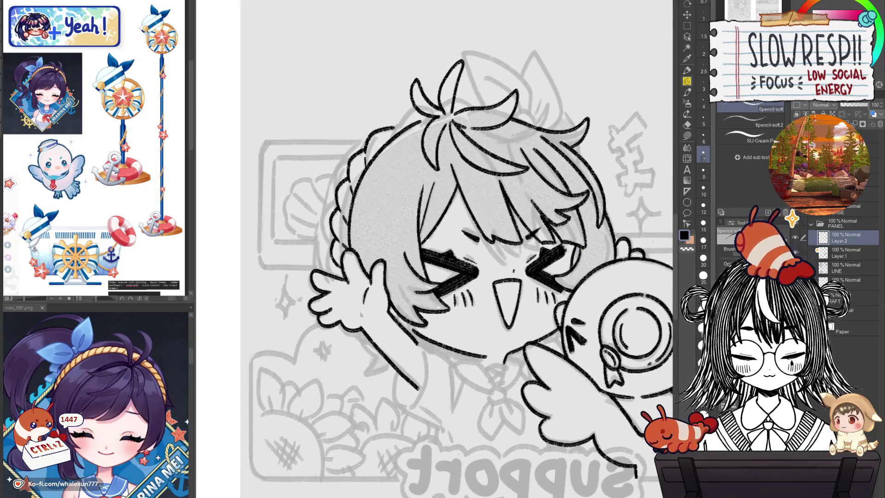
{"action": "key", "text": "ctrl+z"}
- Redraw the lower hand outline and the small stroke on the raised hand
{"action": "left_click_drag", "start_coordinate": [349, 328], "coordinate": [438, 343]}
{"action": "key", "text": "h"}
{"action": "scroll", "coordinate": [489, 337], "scroll_direction": "up", "scroll_amount": 2}
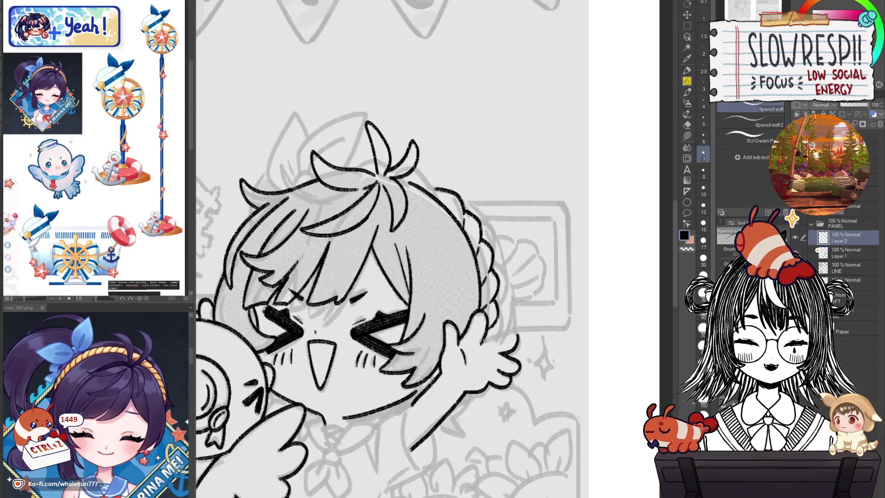
{"action": "left_click_drag", "start_coordinate": [490, 340], "coordinate": [517, 332]}
{"action": "key", "text": "ctrl+z"}
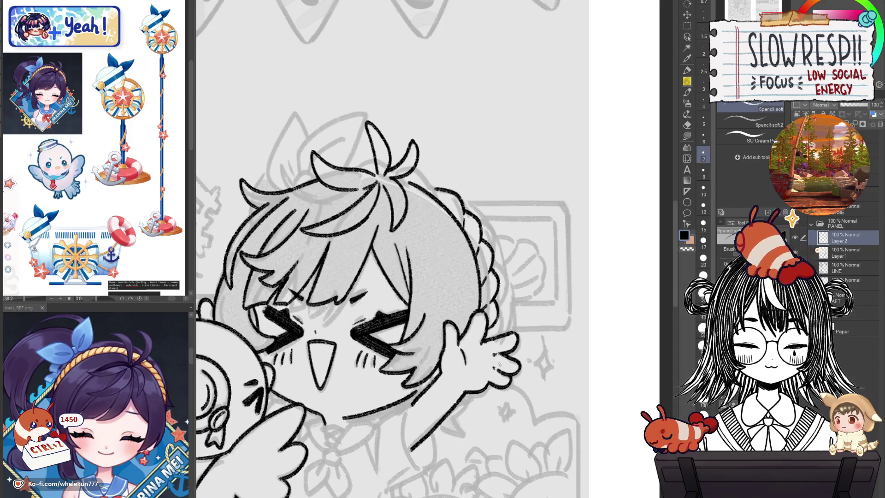
{"action": "key", "text": "h"}
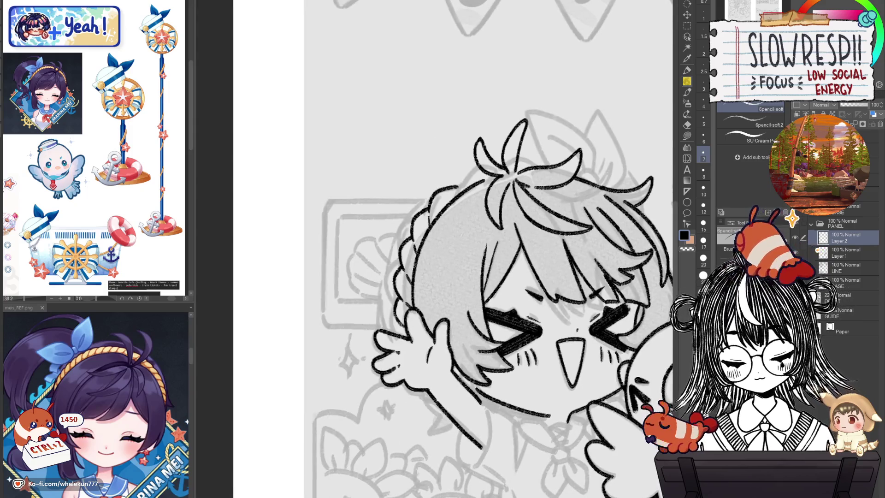
{"action": "scroll", "coordinate": [481, 248], "scroll_direction": "up", "scroll_amount": 3}
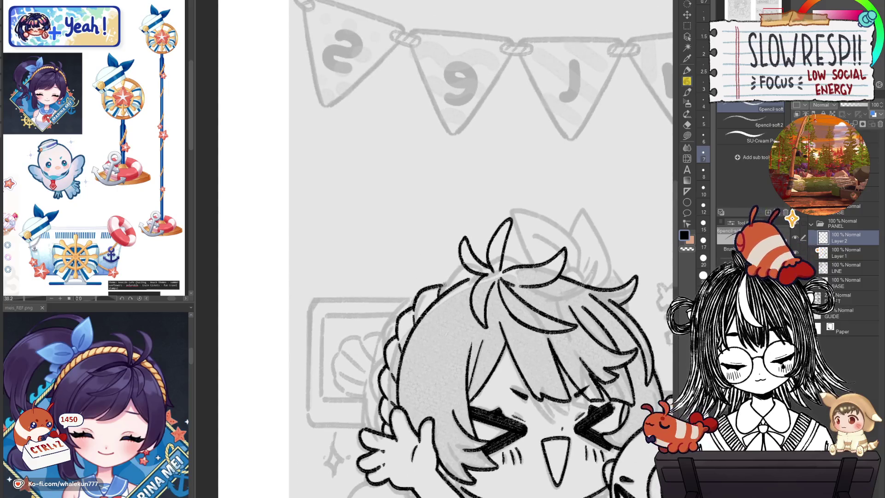
- Remove stray strokes and ink the top hair outline
{"action": "key", "text": "ctrl+z"}
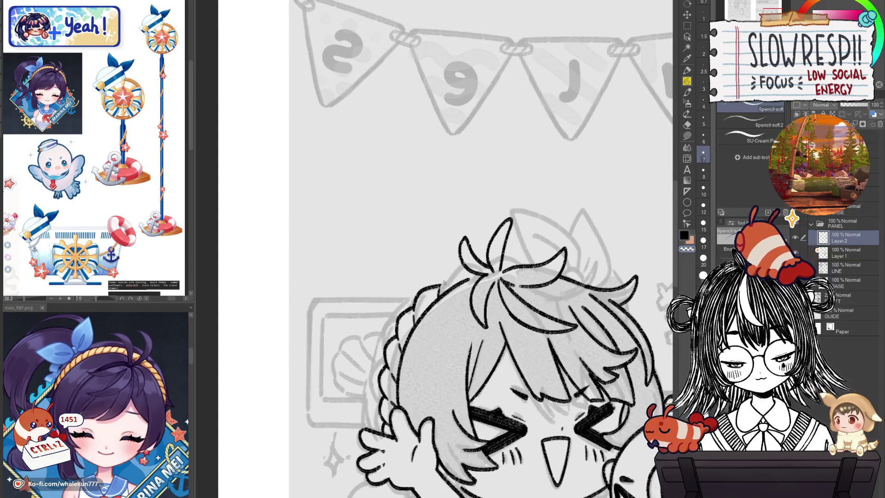
{"action": "key", "text": "ctrl+z"}
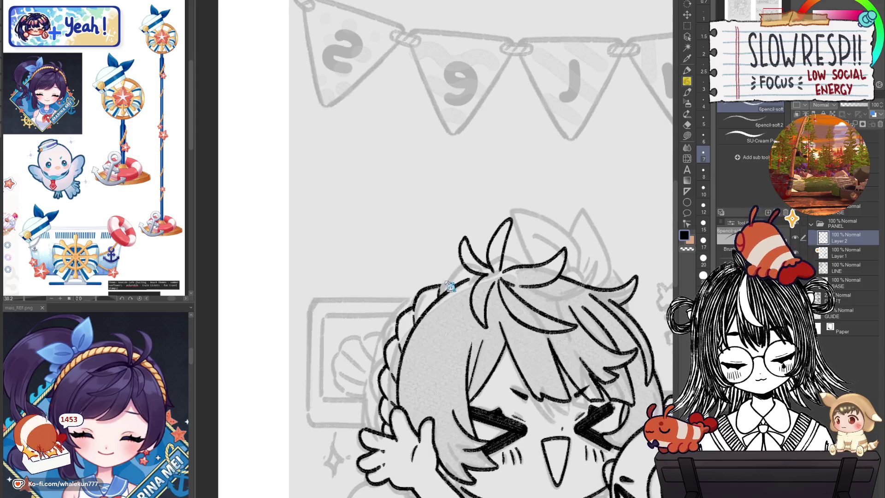
{"action": "left_click_drag", "start_coordinate": [447, 271], "coordinate": [465, 264]}
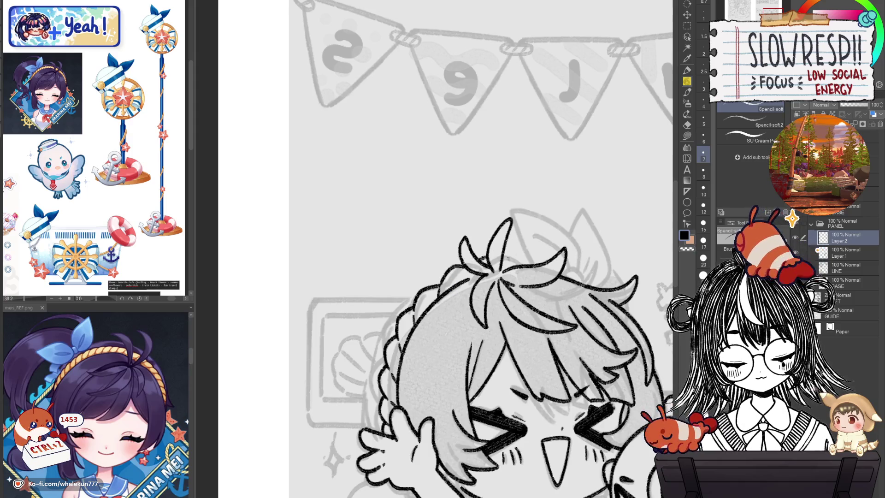
{"action": "key", "text": "h"}
{"action": "key", "text": "ctrl+z"}
{"action": "left_click_drag", "start_coordinate": [528, 241], "coordinate": [489, 247]}
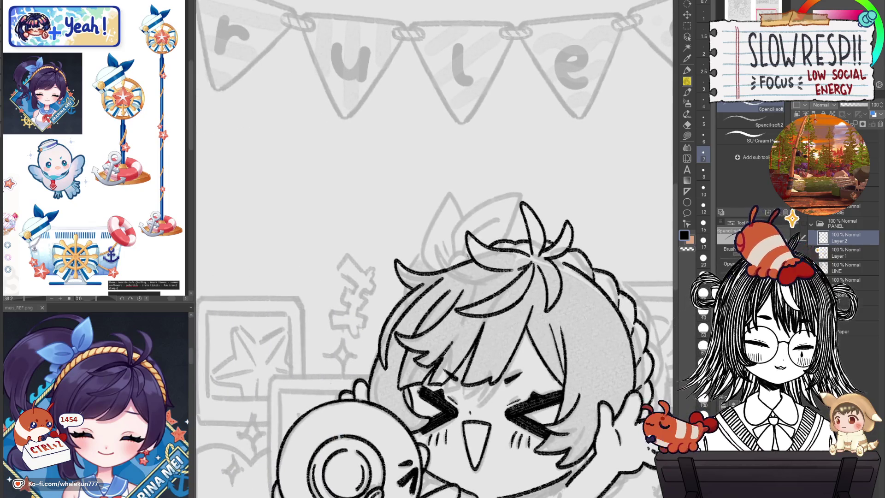
{"action": "key", "text": "h"}
- Attempt the left hair outline down to the cheek, undoing rough tries
{"action": "mouse_move", "coordinate": [505, 372]}
{"action": "left_mouse_down"}
{"action": "mouse_move", "coordinate": [451, 349]}
{"action": "mouse_move", "coordinate": [562, 343]}
{"action": "left_mouse_up"}
{"action": "mouse_move", "coordinate": [407, 161]}
{"action": "left_mouse_down"}
{"action": "mouse_move", "coordinate": [362, 228]}
{"action": "mouse_move", "coordinate": [363, 294]}
{"action": "left_mouse_up"}
{"action": "key", "text": "ctrl+z"}
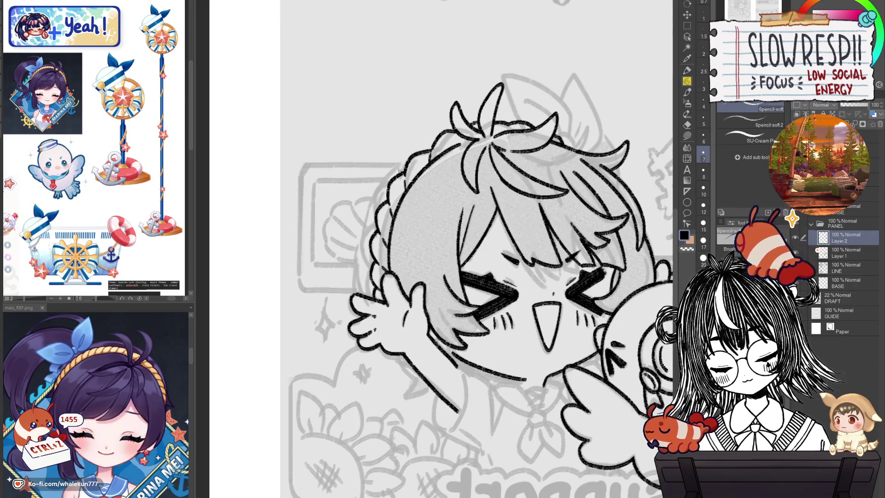
{"action": "mouse_move", "coordinate": [407, 161]}
{"action": "left_mouse_down"}
{"action": "mouse_move", "coordinate": [366, 216]}
{"action": "mouse_move", "coordinate": [357, 246]}
{"action": "mouse_move", "coordinate": [373, 212]}
{"action": "mouse_move", "coordinate": [361, 288]}
{"action": "left_mouse_up"}
{"action": "key", "text": "ctrl+z"}
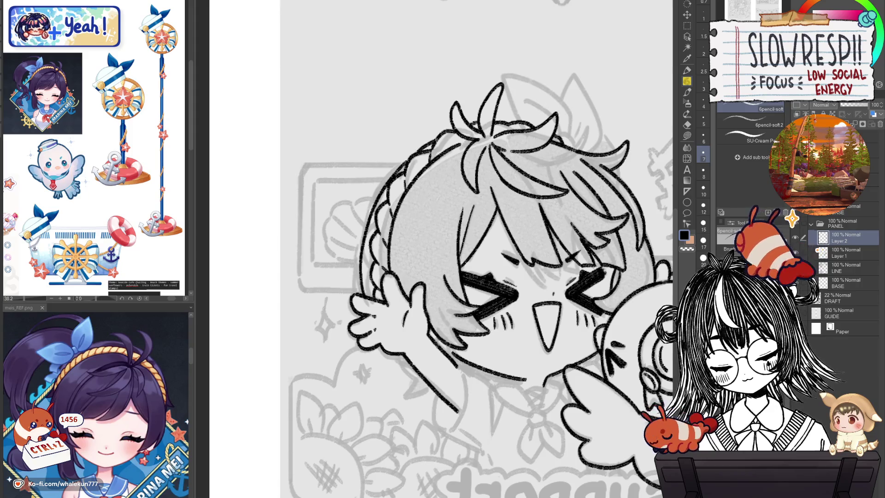
{"action": "scroll", "coordinate": [496, 136], "scroll_direction": "down", "scroll_amount": 3}
{"action": "key", "text": "h"}
{"action": "scroll", "coordinate": [553, 289], "scroll_direction": "up", "scroll_amount": 3}
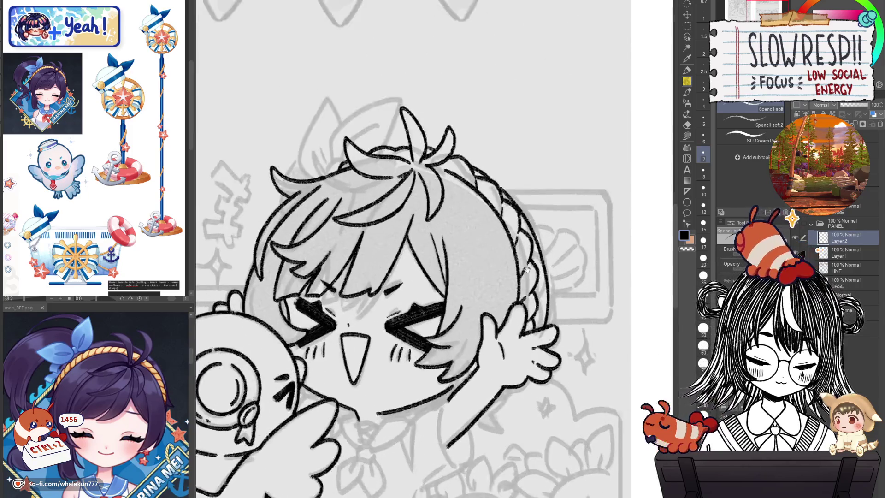
- Redraw the left hair outline from head to cheek as a smooth contour
{"action": "key", "text": "e"}
{"action": "key", "text": "h"}
{"action": "key", "text": "ctrl+z"}
{"action": "key", "text": "ctrl+z"}
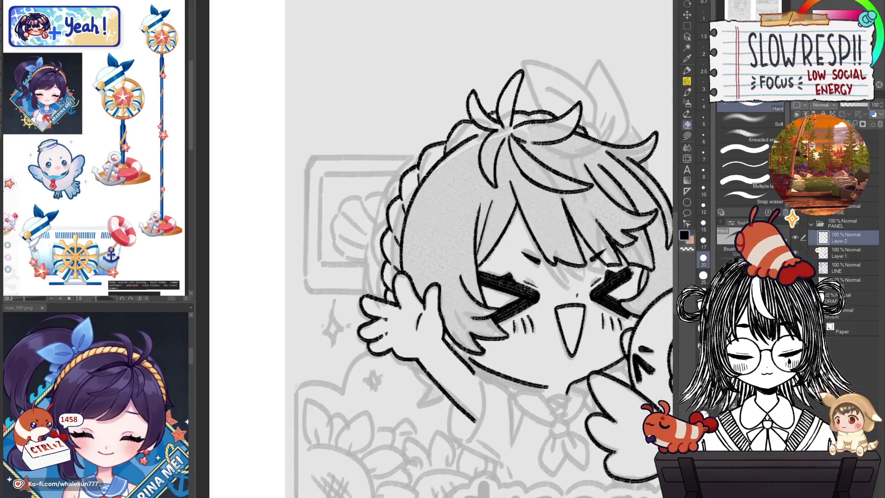
{"action": "key", "text": "p"}
{"action": "mouse_move", "coordinate": [456, 130]}
{"action": "left_mouse_down"}
{"action": "mouse_move", "coordinate": [377, 225]}
{"action": "mouse_move", "coordinate": [374, 312]}
{"action": "left_mouse_up"}
{"action": "mouse_move", "coordinate": [458, 129]}
{"action": "left_mouse_down"}
{"action": "mouse_move", "coordinate": [374, 318]}
{"action": "mouse_move", "coordinate": [417, 159]}
{"action": "mouse_move", "coordinate": [372, 318]}
{"action": "left_mouse_up"}
{"action": "key", "text": "ctrl+z"}
{"action": "key", "text": "k"}
{"action": "scroll", "coordinate": [537, 337], "scroll_direction": "down", "scroll_amount": 2}
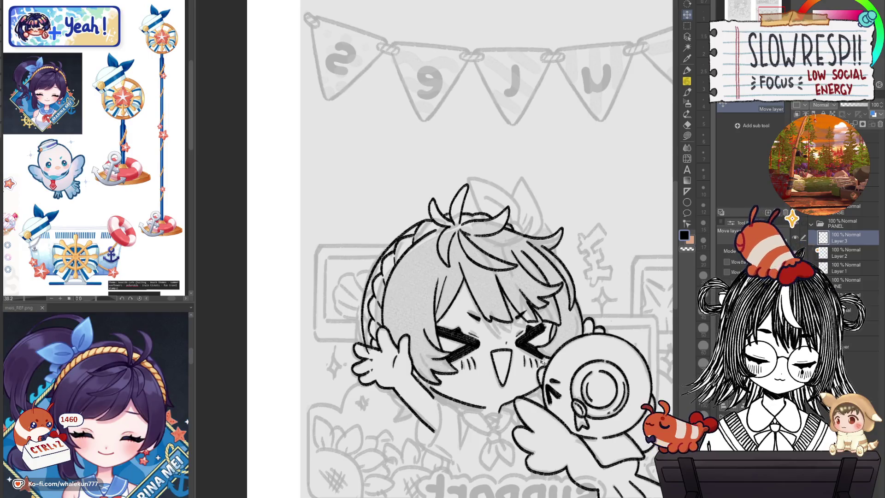
- Cycle between eraser and pencil and check the face mirrored
{"action": "key", "text": "e"}
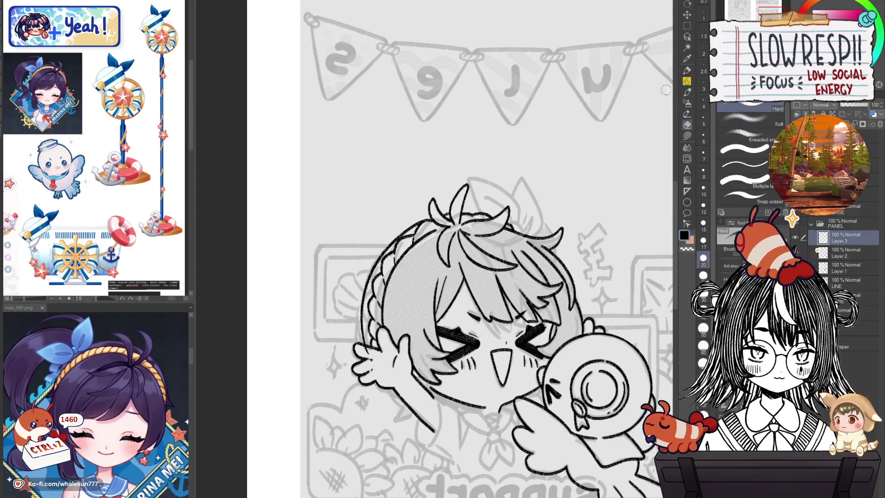
{"action": "key", "text": "p"}
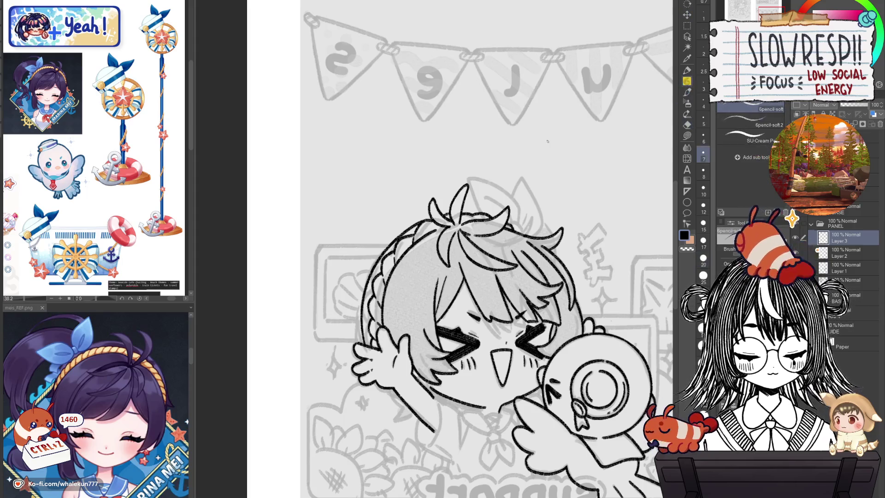
{"action": "scroll", "coordinate": [504, 236], "scroll_direction": "up", "scroll_amount": 5}
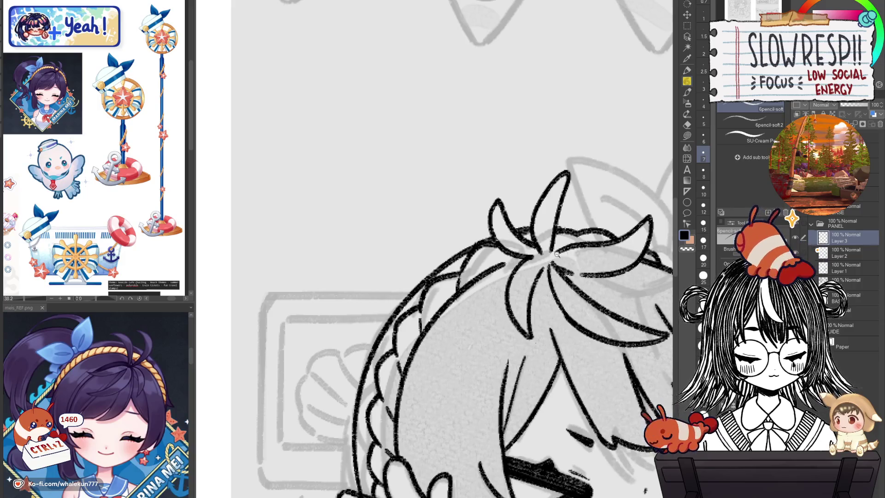
{"action": "scroll", "coordinate": [565, 329], "scroll_direction": "down", "scroll_amount": 5}
{"action": "key", "text": "h"}
{"action": "scroll", "coordinate": [582, 366], "scroll_direction": "up", "scroll_amount": 5}
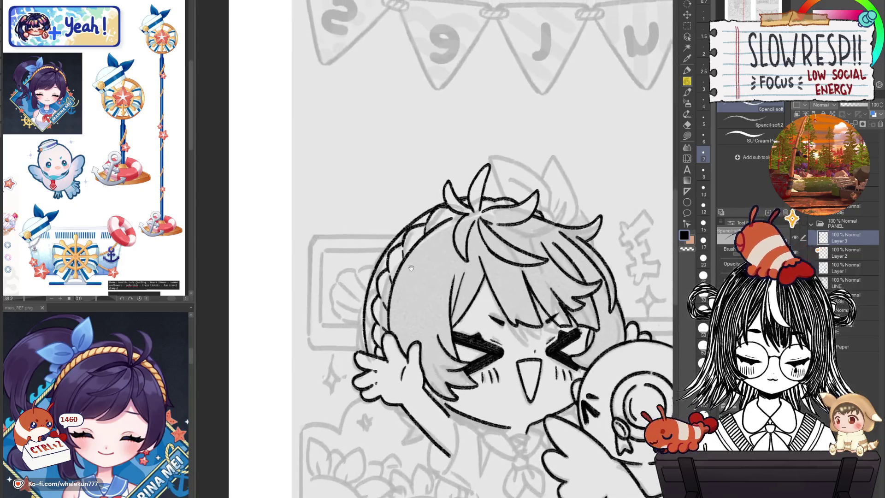
- Set the Liquify brush to about 400 px, then undo the last change
{"action": "left_click", "coordinate": [686, 158]}
{"action": "left_click_drag", "start_coordinate": [442, 166], "coordinate": [536, 166]}
{"action": "key", "text": "e"}
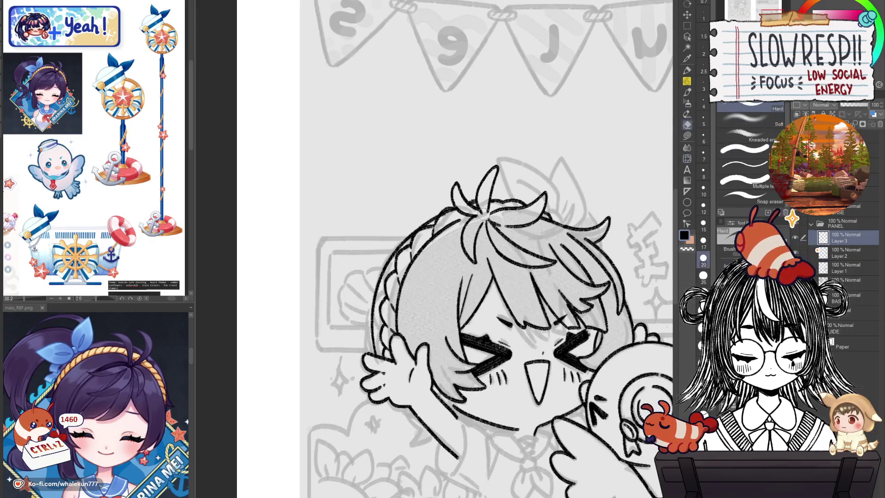
{"action": "key", "text": "ctrl+z"}
{"action": "scroll", "coordinate": [419, 249], "scroll_direction": "down", "scroll_amount": 3}
{"action": "key", "text": "p"}
{"action": "scroll", "coordinate": [530, 268], "scroll_direction": "up", "scroll_amount": 5}
- Ink the arc over the head and the hat outline with its left-side curves
{"action": "key", "text": "h"}
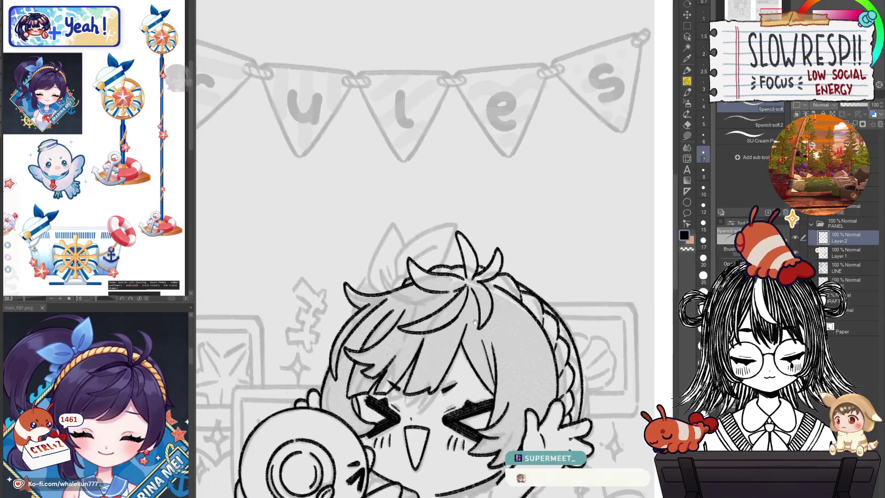
{"action": "left_click_drag", "start_coordinate": [397, 278], "coordinate": [440, 224]}
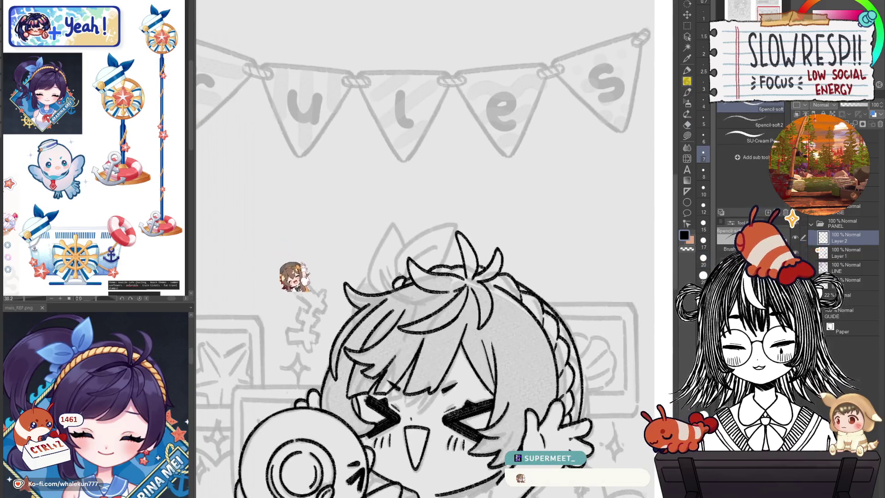
{"action": "scroll", "coordinate": [433, 199], "scroll_direction": "up", "scroll_amount": 2}
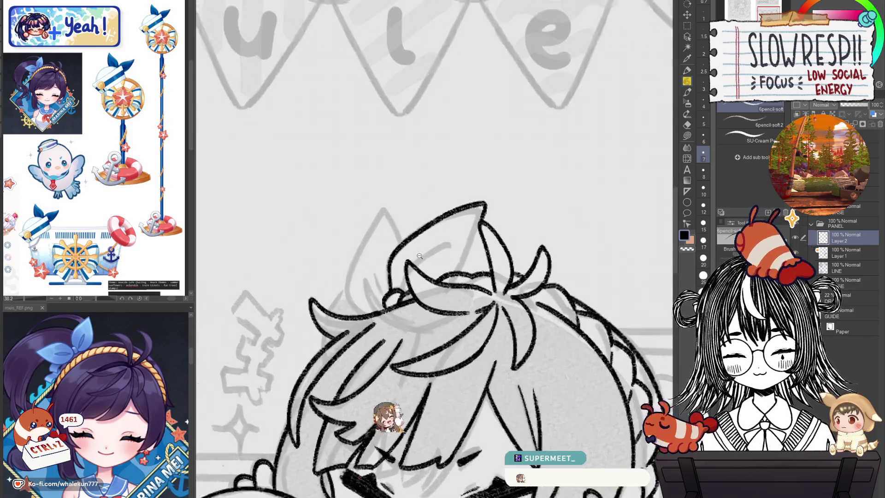
{"action": "scroll", "coordinate": [429, 173], "scroll_direction": "up", "scroll_amount": 2}
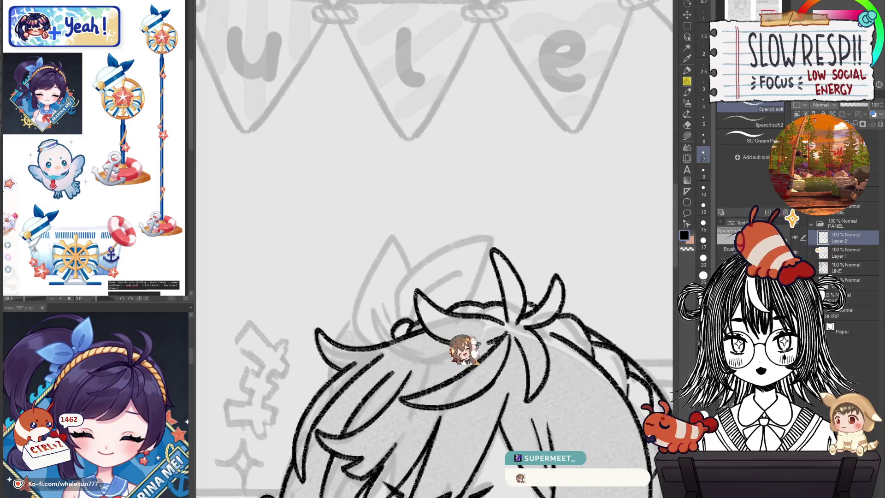
{"action": "mouse_move", "coordinate": [397, 291]}
{"action": "left_mouse_down"}
{"action": "mouse_move", "coordinate": [475, 237]}
{"action": "mouse_move", "coordinate": [486, 270]}
{"action": "mouse_move", "coordinate": [479, 302]}
{"action": "left_mouse_up"}
{"action": "left_click_drag", "start_coordinate": [420, 298], "coordinate": [461, 274]}
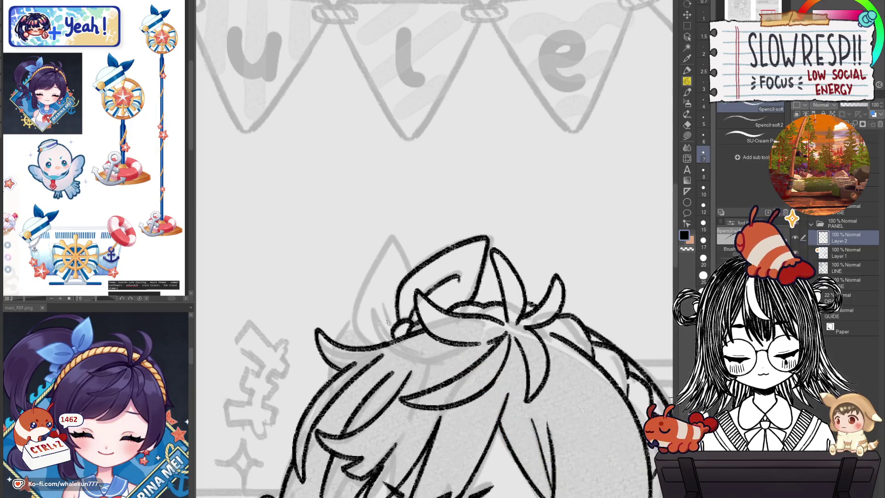
{"action": "mouse_move", "coordinate": [388, 325]}
{"action": "left_mouse_down"}
{"action": "mouse_move", "coordinate": [383, 299]}
{"action": "mouse_move", "coordinate": [377, 345]}
{"action": "mouse_move", "coordinate": [355, 314]}
{"action": "mouse_move", "coordinate": [397, 237]}
{"action": "mouse_move", "coordinate": [401, 279]}
{"action": "left_mouse_up"}
- Undo the stray stroke at the hat's left and review the lineart mirrored
{"action": "scroll", "coordinate": [416, 256], "scroll_direction": "down", "scroll_amount": 3}
{"action": "key", "text": "ctrl+z"}
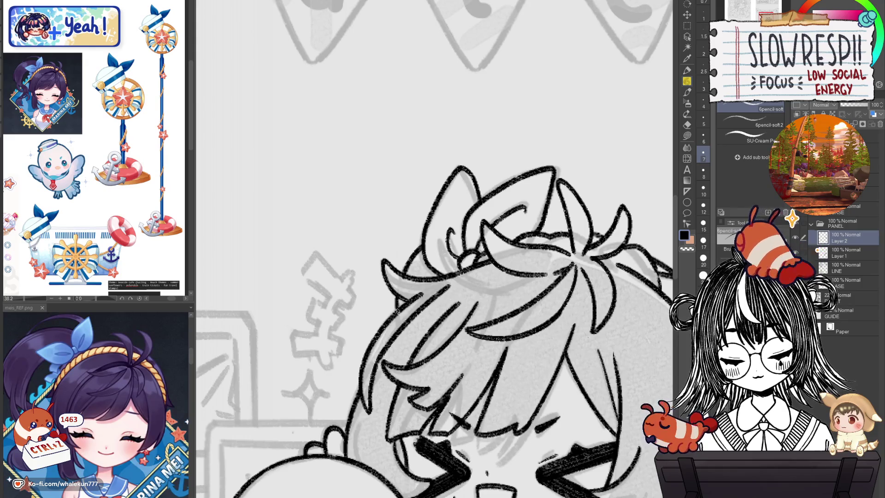
{"action": "scroll", "coordinate": [515, 277], "scroll_direction": "down", "scroll_amount": 5}
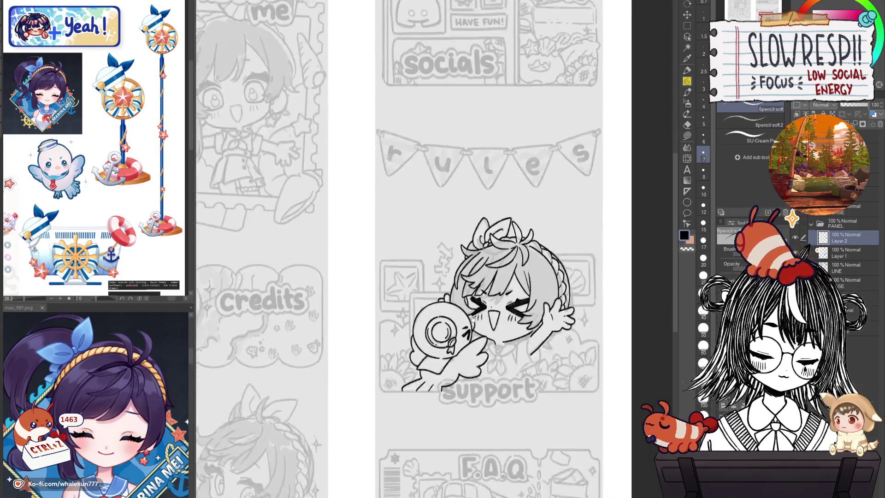
{"action": "scroll", "coordinate": [527, 317], "scroll_direction": "up", "scroll_amount": 2}
{"action": "scroll", "coordinate": [528, 316], "scroll_direction": "down", "scroll_amount": 3}
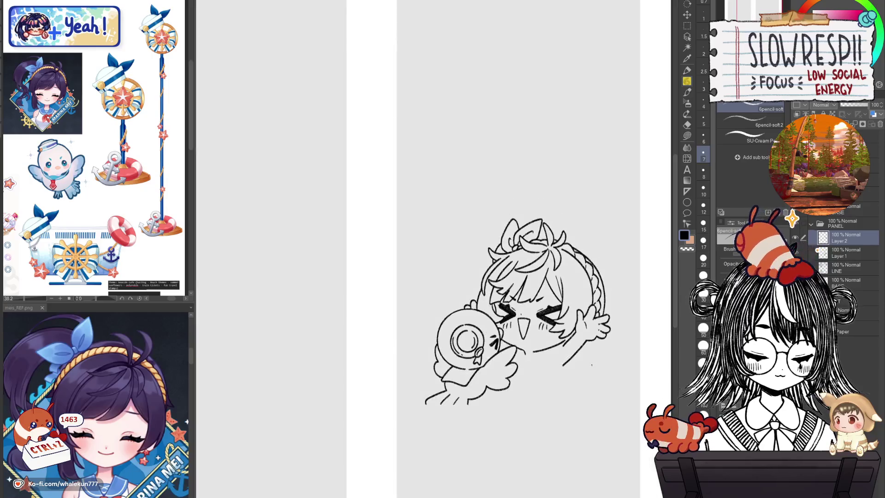
{"action": "key", "text": "h"}
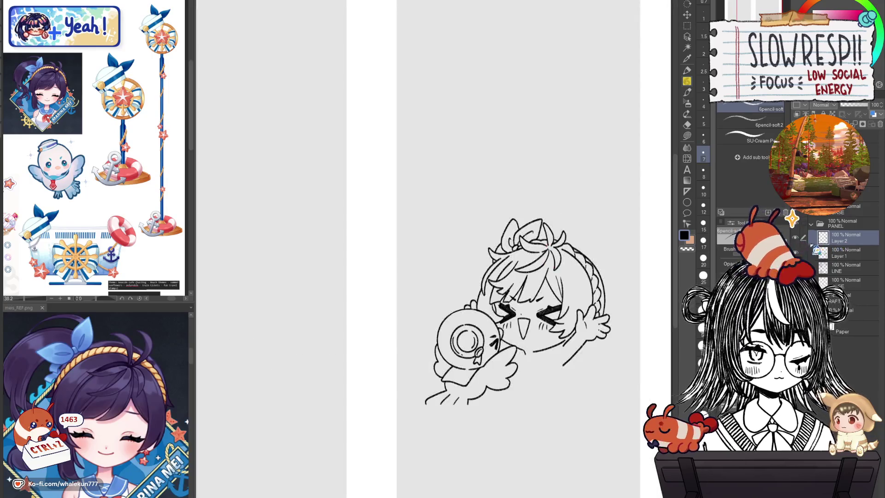
- Push the chibi's hair tuft into shape with Liquify on a mirrored canvas, then return to the pencil
{"action": "left_click", "coordinate": [686, 147]}
{"action": "left_click", "coordinate": [686, 158]}
{"action": "scroll", "coordinate": [533, 242], "scroll_direction": "up", "scroll_amount": 1}
{"action": "key", "text": "h"}
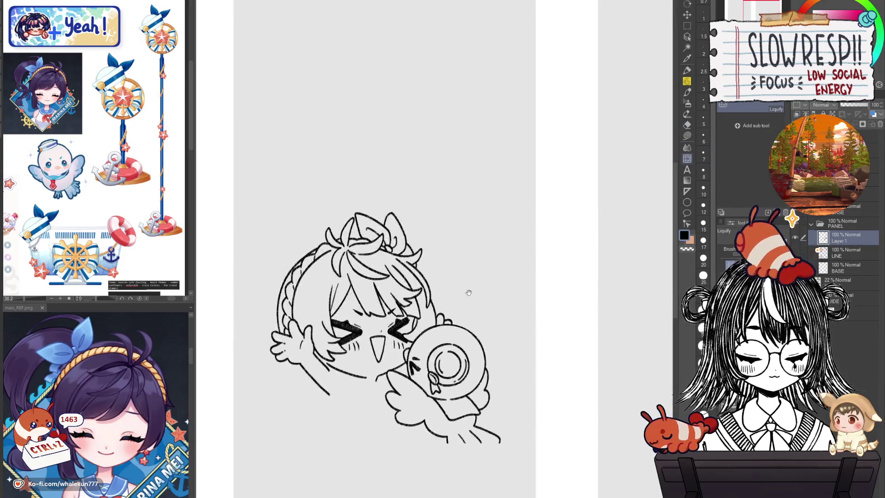
{"action": "mouse_move", "coordinate": [459, 265]}
{"action": "left_mouse_down"}
{"action": "mouse_move", "coordinate": [459, 256]}
{"action": "mouse_move", "coordinate": [473, 258]}
{"action": "left_mouse_up"}
{"action": "key", "text": "h"}
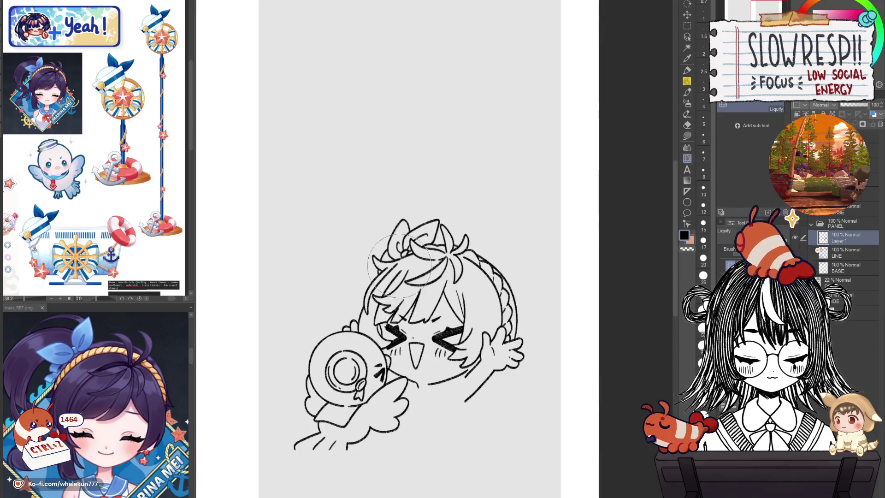
{"action": "key", "text": "p"}
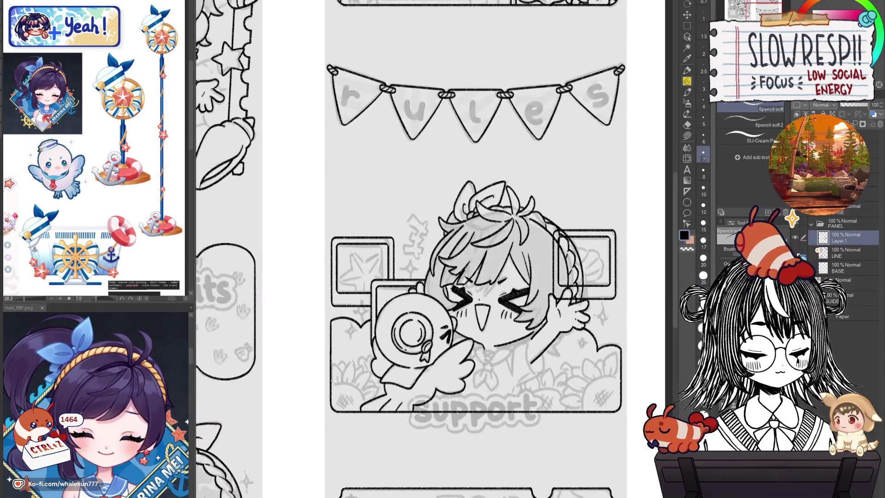
- Frame the lower face and collar, then try and undo a short line below the chin
{"action": "scroll", "coordinate": [596, 268], "scroll_direction": "up", "scroll_amount": 4}
{"action": "scroll", "coordinate": [597, 268], "scroll_direction": "down", "scroll_amount": 3}
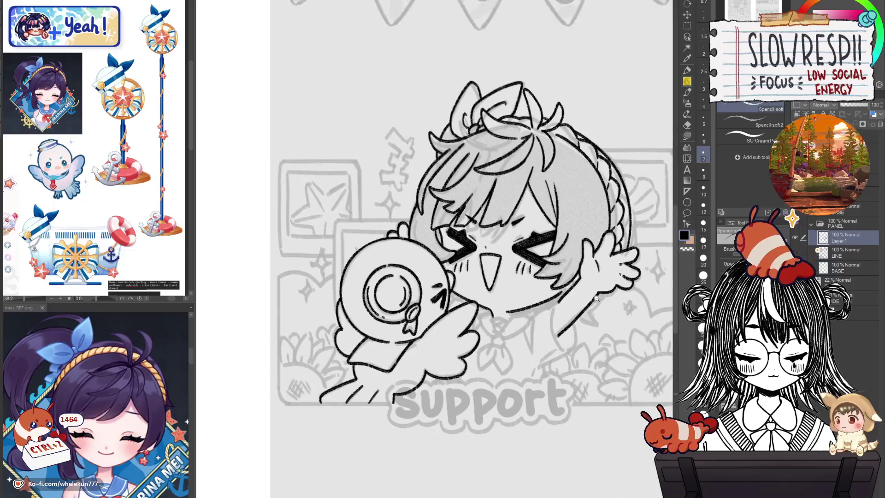
{"action": "scroll", "coordinate": [571, 295], "scroll_direction": "up", "scroll_amount": 3}
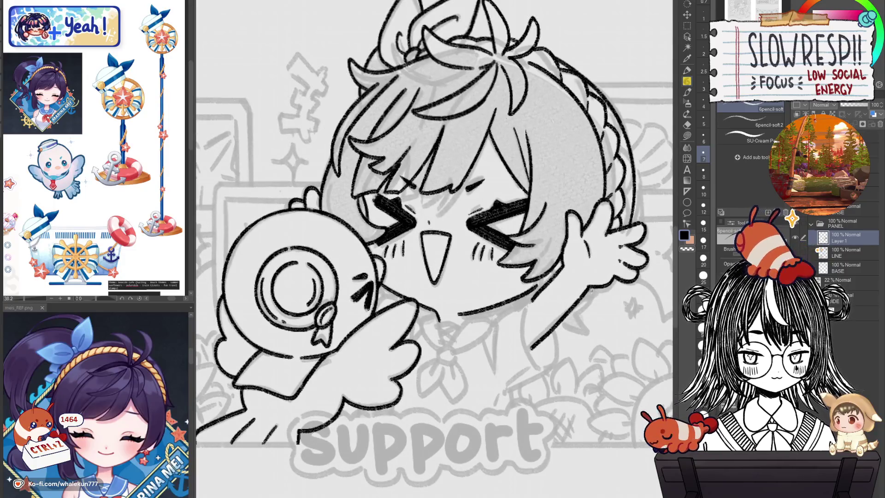
{"action": "left_click_drag", "start_coordinate": [598, 285], "coordinate": [594, 282]}
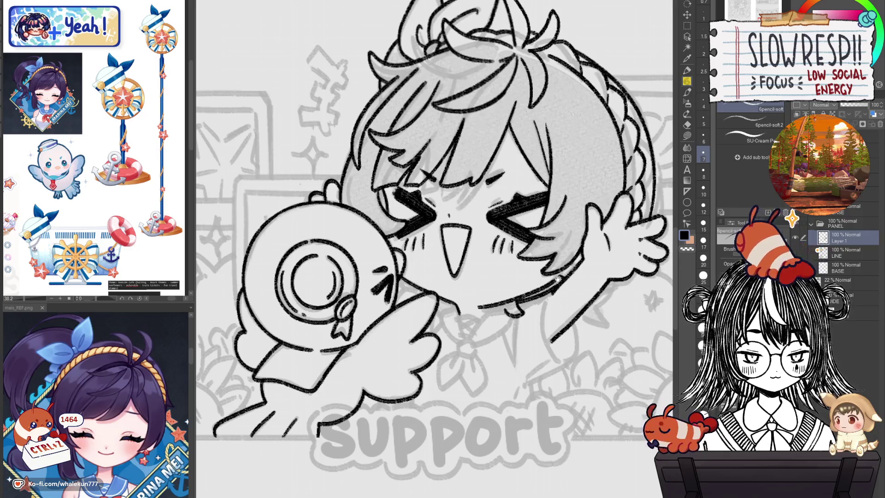
{"action": "left_click_drag", "start_coordinate": [473, 282], "coordinate": [505, 297]}
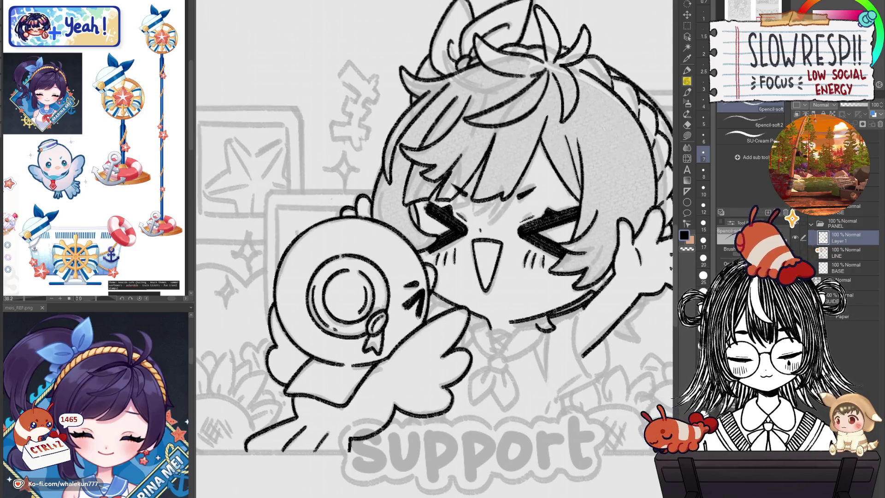
{"action": "key", "text": "h"}
{"action": "key", "text": "h"}
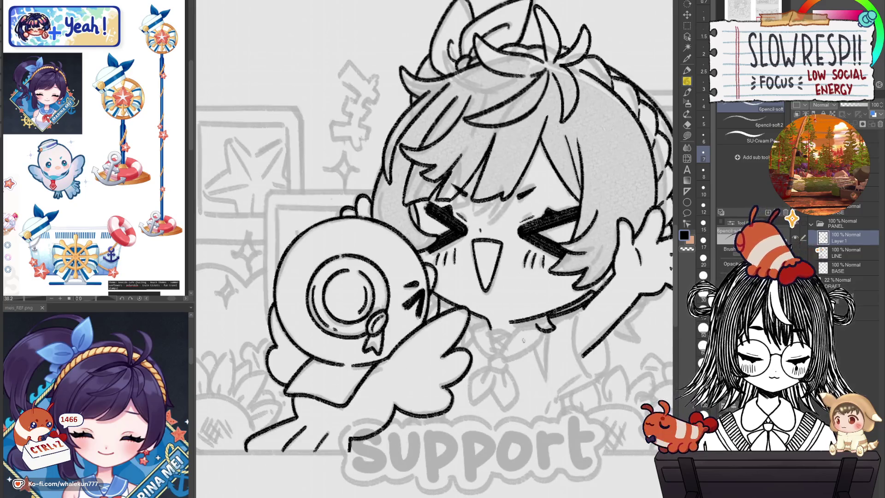
{"action": "scroll", "coordinate": [526, 341], "scroll_direction": "up", "scroll_amount": 1}
{"action": "scroll", "coordinate": [500, 317], "scroll_direction": "up", "scroll_amount": 1}
{"action": "mouse_move", "coordinate": [499, 318]}
{"action": "left_mouse_down"}
{"action": "mouse_move", "coordinate": [503, 344]}
{"action": "mouse_move", "coordinate": [520, 342]}
{"action": "mouse_move", "coordinate": [498, 320]}
{"action": "mouse_move", "coordinate": [501, 346]}
{"action": "mouse_move", "coordinate": [533, 312]}
{"action": "mouse_move", "coordinate": [518, 323]}
{"action": "mouse_move", "coordinate": [497, 316]}
{"action": "mouse_move", "coordinate": [489, 344]}
{"action": "mouse_move", "coordinate": [550, 329]}
{"action": "mouse_move", "coordinate": [556, 320]}
{"action": "mouse_move", "coordinate": [541, 317]}
{"action": "left_mouse_up"}
{"action": "key", "text": "ctrl+z"}
{"action": "key", "text": "ctrl+z"}
{"action": "key", "text": "ctrl+z"}
{"action": "key", "text": "ctrl+z"}
{"action": "key", "text": "ctrl+z"}
{"action": "key", "text": "ctrl+z"}
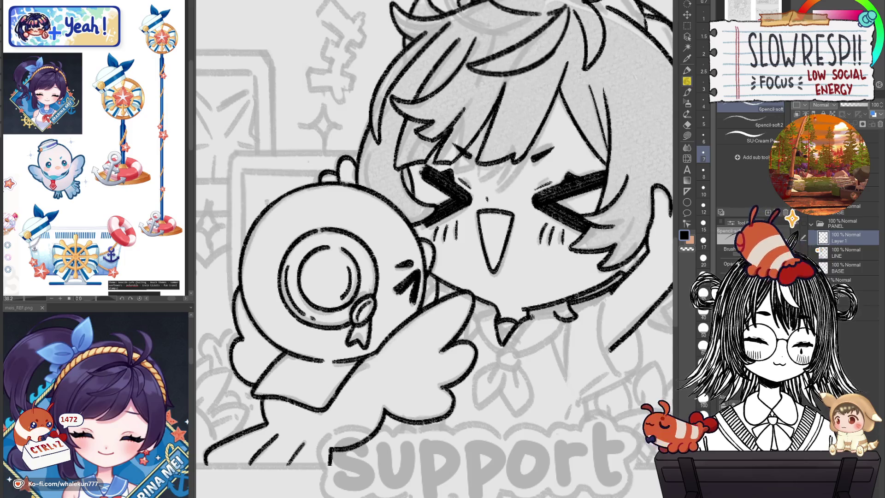
{"action": "key", "text": "ctrl+z"}
{"action": "key", "text": "ctrl+z"}
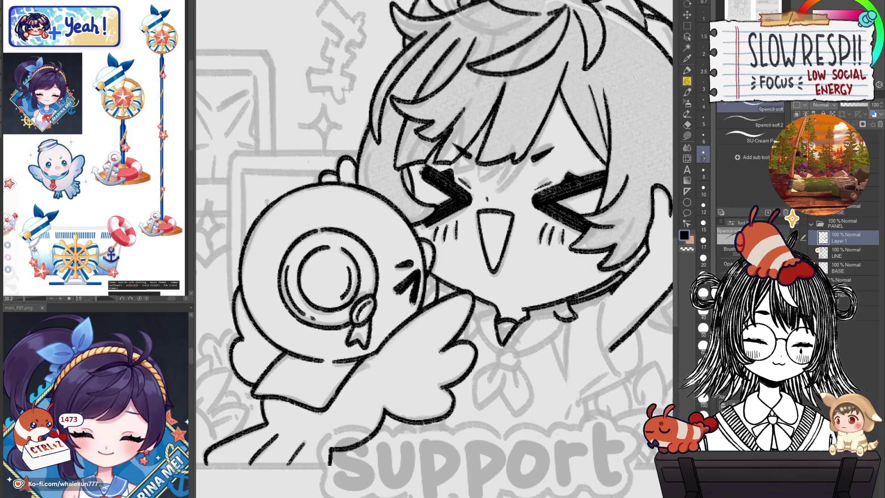
- Ink the collar outline beneath the chin, retrying the stroke beside it
{"action": "key", "text": "e"}
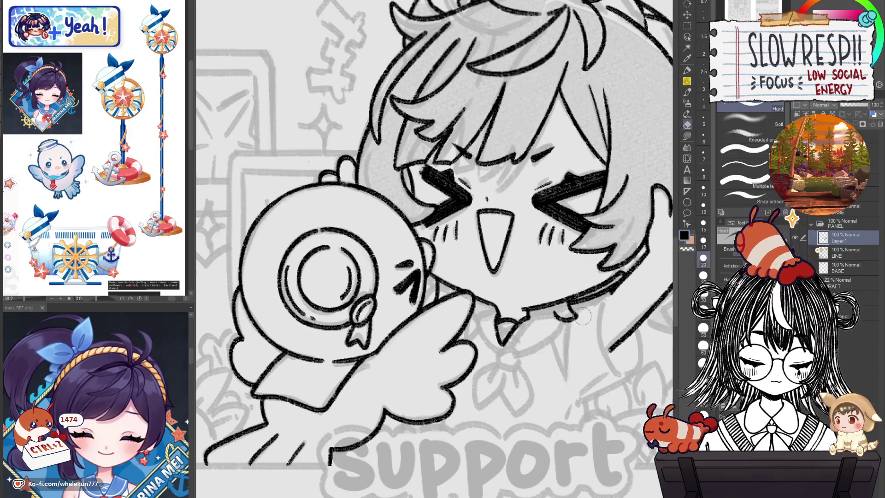
{"action": "key", "text": "p"}
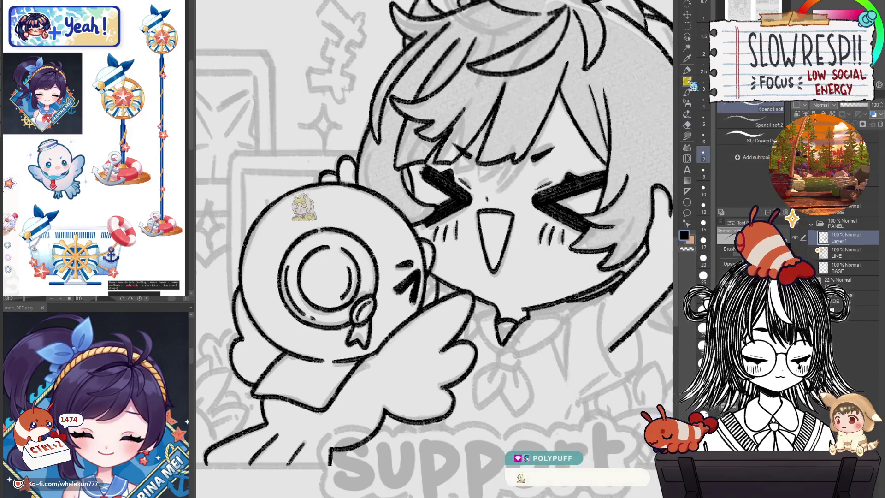
{"action": "mouse_move", "coordinate": [564, 314]}
{"action": "left_mouse_down"}
{"action": "mouse_move", "coordinate": [546, 341]}
{"action": "mouse_move", "coordinate": [506, 349]}
{"action": "left_mouse_up"}
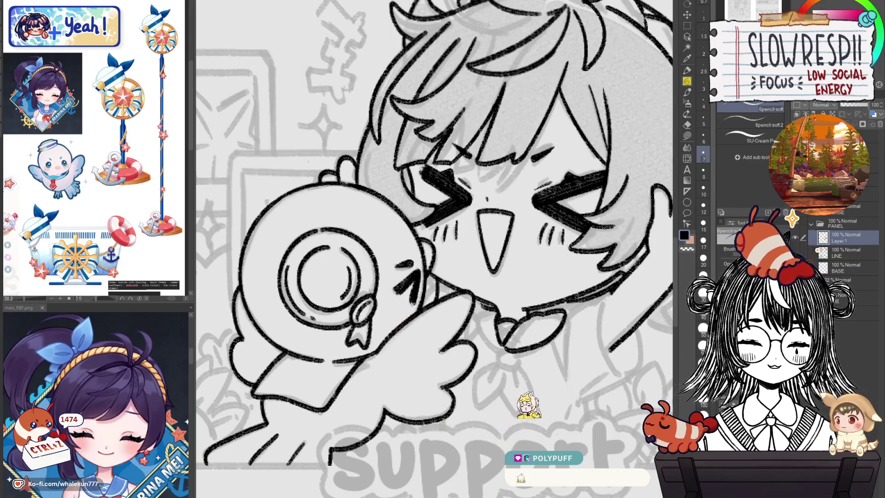
{"action": "mouse_move", "coordinate": [471, 309]}
{"action": "left_mouse_down"}
{"action": "mouse_move", "coordinate": [498, 348]}
{"action": "mouse_move", "coordinate": [482, 345]}
{"action": "mouse_move", "coordinate": [502, 349]}
{"action": "mouse_move", "coordinate": [493, 354]}
{"action": "mouse_move", "coordinate": [513, 366]}
{"action": "mouse_move", "coordinate": [508, 335]}
{"action": "mouse_move", "coordinate": [500, 347]}
{"action": "mouse_move", "coordinate": [488, 341]}
{"action": "mouse_move", "coordinate": [491, 371]}
{"action": "mouse_move", "coordinate": [525, 321]}
{"action": "mouse_move", "coordinate": [526, 377]}
{"action": "mouse_move", "coordinate": [540, 350]}
{"action": "mouse_move", "coordinate": [529, 343]}
{"action": "left_mouse_up"}
{"action": "key", "text": "ctrl+z"}
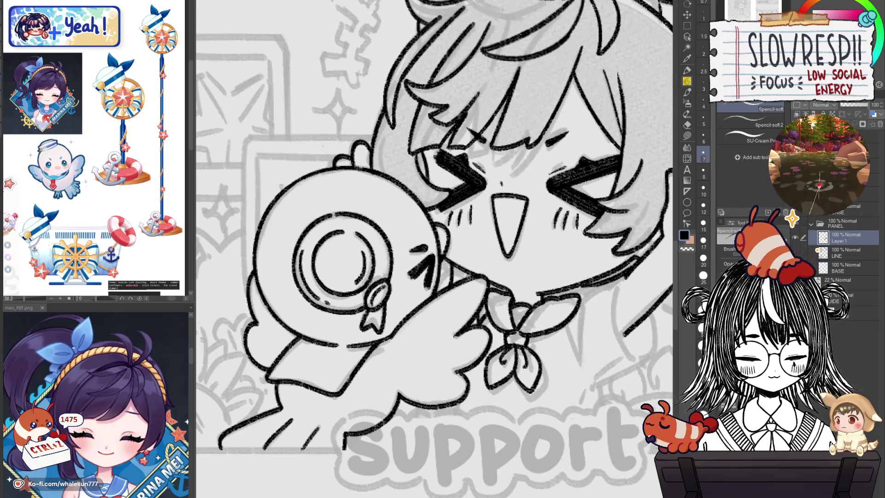
- Ink the bow hanging from the collar, with a short stroke below it
{"action": "key", "text": "h"}
{"action": "key", "text": "h"}
{"action": "mouse_move", "coordinate": [463, 264]}
{"action": "left_mouse_down"}
{"action": "mouse_move", "coordinate": [368, 260]}
{"action": "mouse_move", "coordinate": [354, 246]}
{"action": "left_mouse_up"}
{"action": "left_click_drag", "start_coordinate": [469, 325], "coordinate": [485, 369]}
{"action": "left_click_drag", "start_coordinate": [481, 306], "coordinate": [492, 385]}
{"action": "left_click_drag", "start_coordinate": [483, 302], "coordinate": [498, 293]}
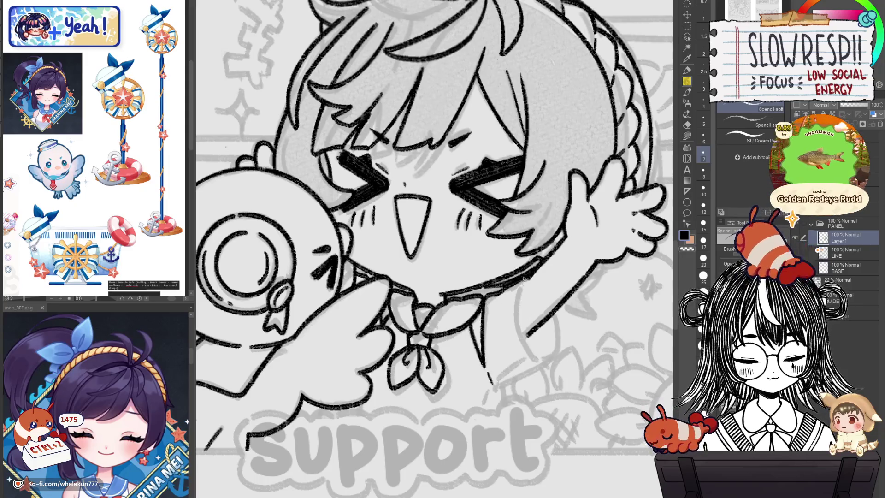
{"action": "key", "text": "ctrl+z"}
- Ink the raised arm's outline down to the sleeve, retrying the stroke twice
{"action": "mouse_move", "coordinate": [517, 282]}
{"action": "left_mouse_down"}
{"action": "mouse_move", "coordinate": [530, 351]}
{"action": "mouse_move", "coordinate": [543, 358]}
{"action": "left_mouse_up"}
{"action": "key", "text": "ctrl+z"}
{"action": "left_click_drag", "start_coordinate": [520, 279], "coordinate": [530, 354]}
{"action": "key", "text": "ctrl+z"}
{"action": "mouse_move", "coordinate": [520, 280]}
{"action": "left_mouse_down"}
{"action": "mouse_move", "coordinate": [525, 338]}
{"action": "mouse_move", "coordinate": [540, 360]}
{"action": "mouse_move", "coordinate": [557, 311]}
{"action": "left_mouse_up"}
- Add the sleeve strokes along the arm, undoing the ones that miss
{"action": "left_click_drag", "start_coordinate": [501, 387], "coordinate": [555, 348]}
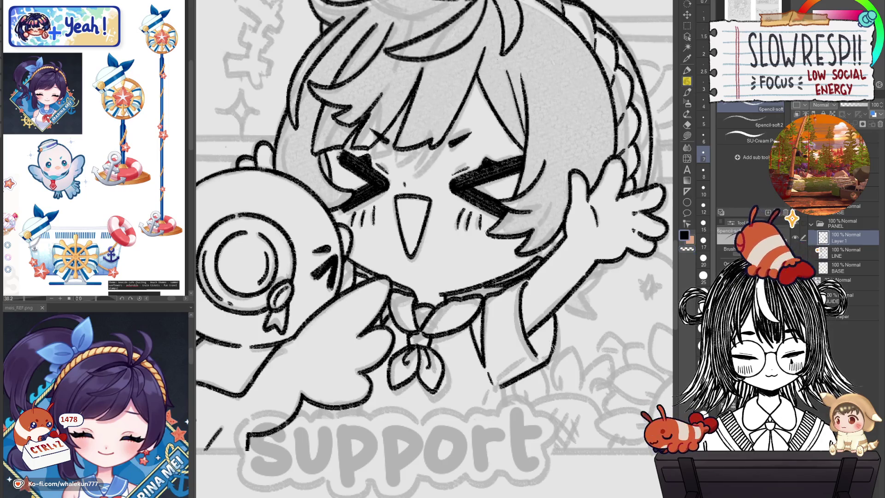
{"action": "key", "text": "ctrl+z"}
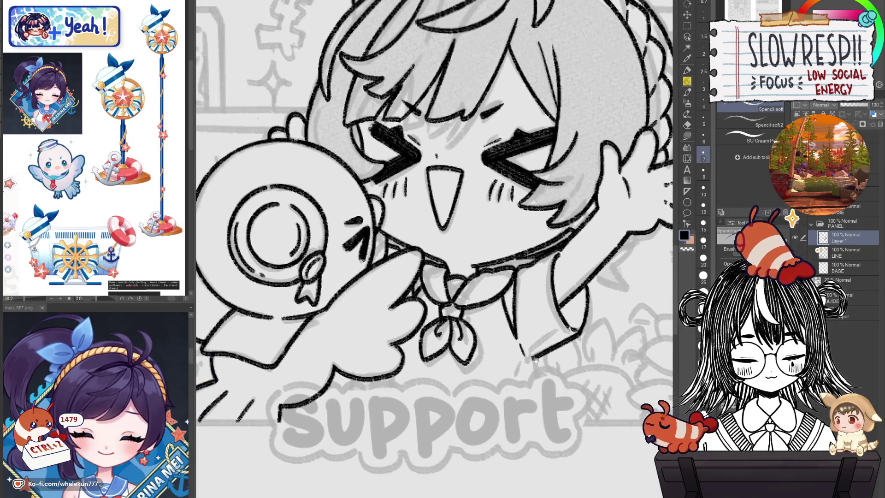
{"action": "mouse_move", "coordinate": [535, 355]}
{"action": "left_mouse_down"}
{"action": "mouse_move", "coordinate": [535, 373]}
{"action": "mouse_move", "coordinate": [524, 371]}
{"action": "mouse_move", "coordinate": [518, 383]}
{"action": "left_mouse_up"}
{"action": "key", "text": "ctrl+z"}
{"action": "key", "text": "ctrl+z"}
{"action": "mouse_move", "coordinate": [542, 344]}
{"action": "left_mouse_down"}
{"action": "mouse_move", "coordinate": [562, 324]}
{"action": "mouse_move", "coordinate": [533, 376]}
{"action": "left_mouse_up"}
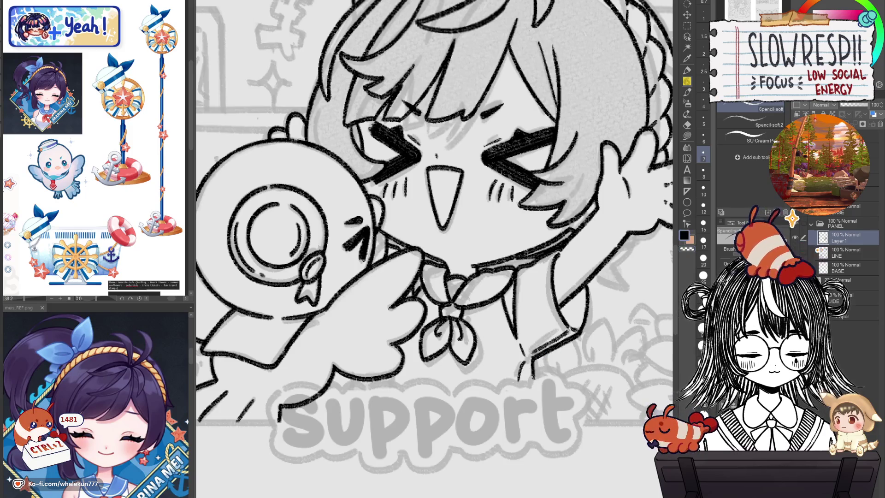
{"action": "left_click_drag", "start_coordinate": [449, 377], "coordinate": [502, 351]}
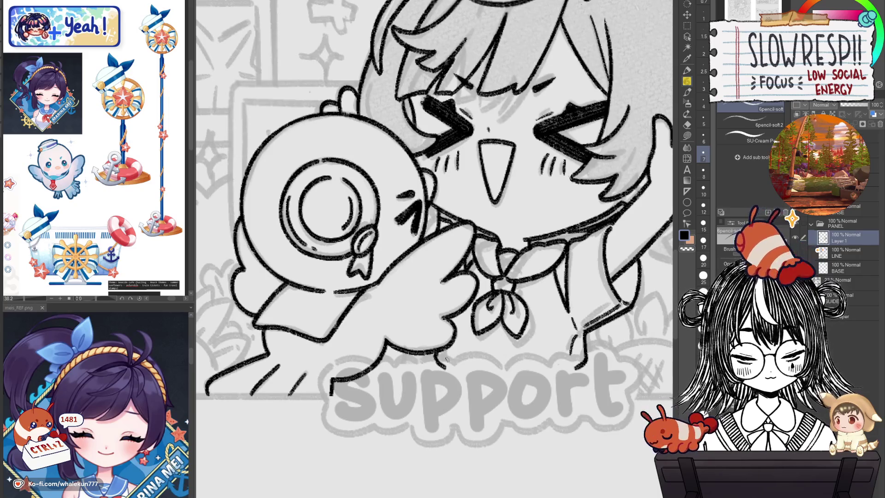
{"action": "scroll", "coordinate": [558, 348], "scroll_direction": "down", "scroll_amount": 1}
{"action": "scroll", "coordinate": [535, 368], "scroll_direction": "down", "scroll_amount": 1}
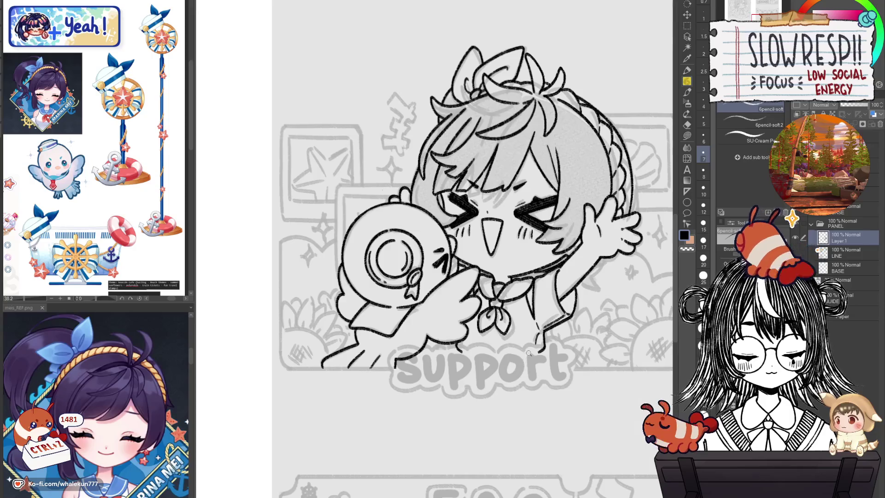
- Ink the long line below the collar across the lower torso, checking it mirrored
{"action": "scroll", "coordinate": [527, 352], "scroll_direction": "up", "scroll_amount": 2}
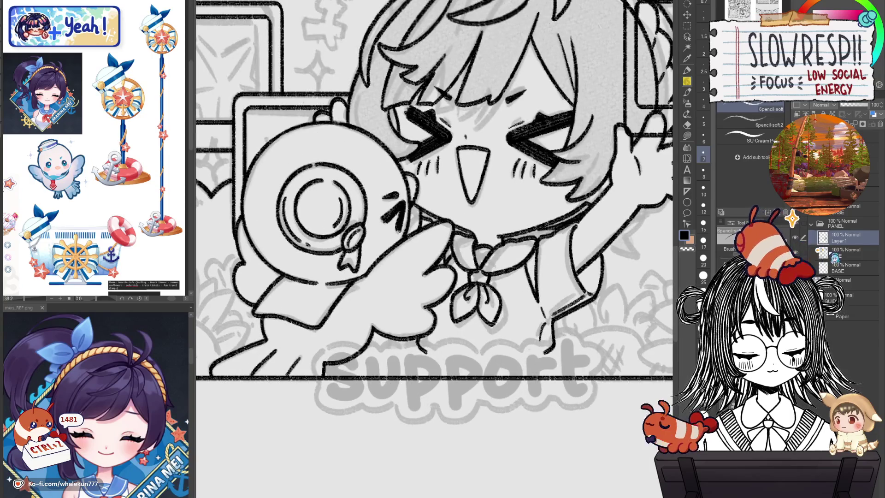
{"action": "left_click_drag", "start_coordinate": [497, 358], "coordinate": [536, 330]}
{"action": "left_click_drag", "start_coordinate": [484, 320], "coordinate": [572, 322]}
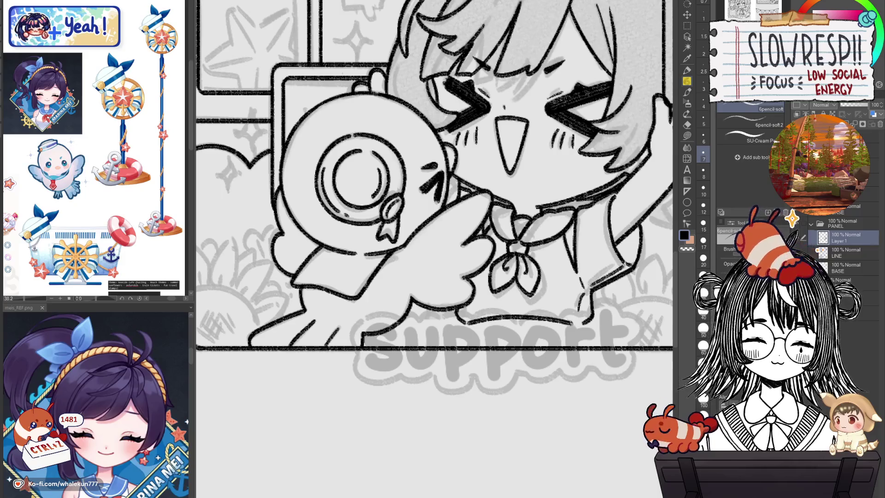
{"action": "key", "text": "ctrl+z"}
{"action": "mouse_move", "coordinate": [465, 319]}
{"action": "left_mouse_down"}
{"action": "mouse_move", "coordinate": [574, 327]}
{"action": "mouse_move", "coordinate": [465, 326]}
{"action": "mouse_move", "coordinate": [463, 341]}
{"action": "left_mouse_up"}
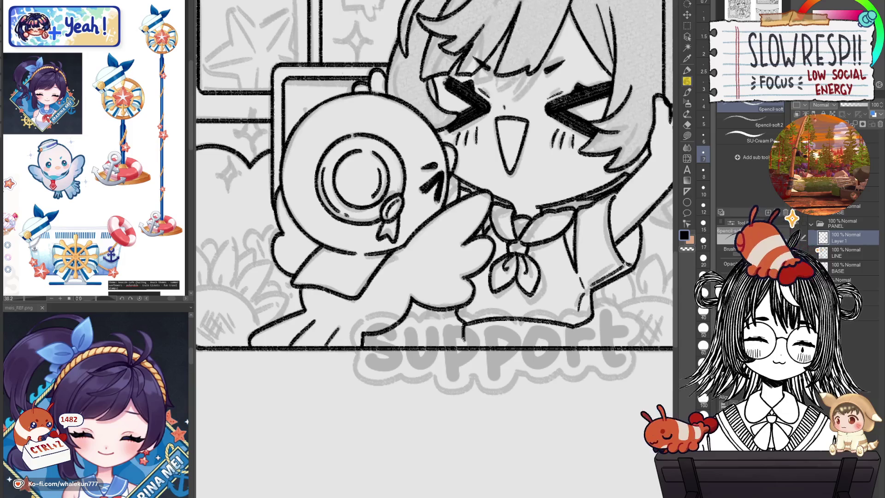
{"action": "key", "text": "ctrl+z"}
{"action": "key", "text": "ctrl+z"}
{"action": "key", "text": "ctrl+z"}
{"action": "key", "text": "ctrl+minus"}
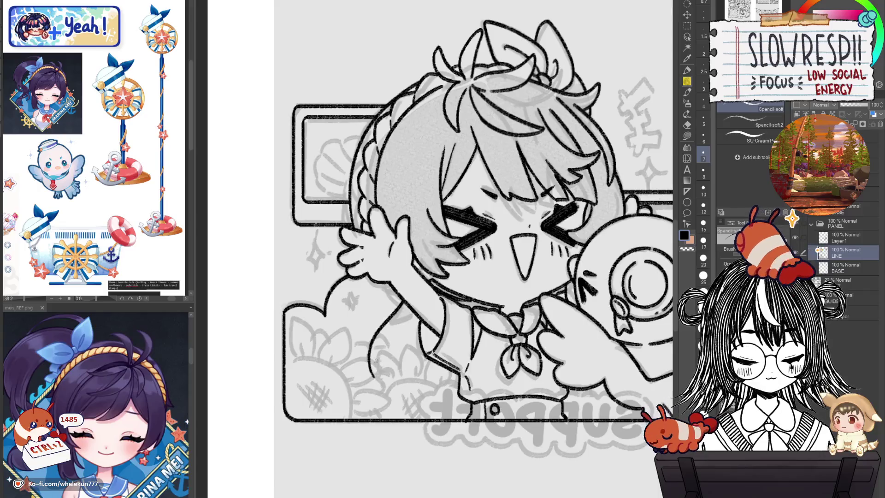
{"action": "key", "text": "h"}
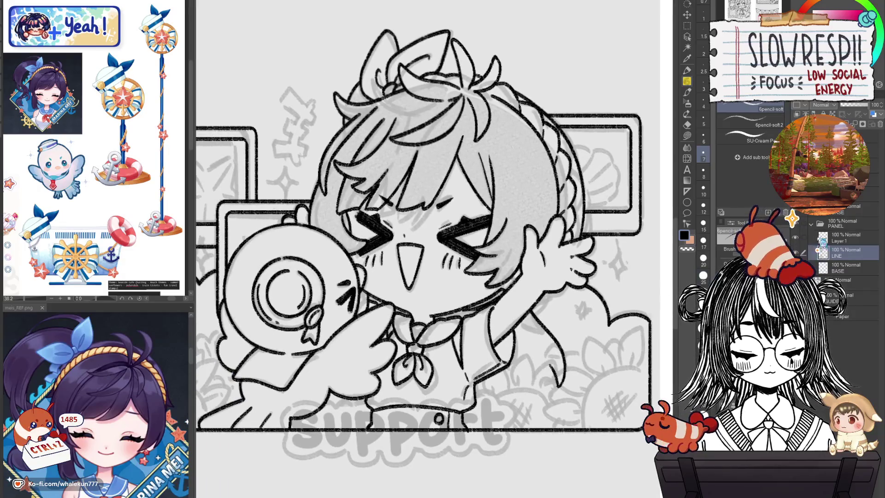
{"action": "key", "text": "ctrl+z"}
{"action": "key", "text": "ctrl+z"}
{"action": "key", "text": "h"}
- Ink the arm curve beside the plush, redrawing one stroke and comparing mirrored
{"action": "mouse_move", "coordinate": [331, 302]}
{"action": "left_mouse_down"}
{"action": "mouse_move", "coordinate": [296, 350]}
{"action": "mouse_move", "coordinate": [298, 376]}
{"action": "left_mouse_up"}
{"action": "left_click_drag", "start_coordinate": [315, 341], "coordinate": [336, 387]}
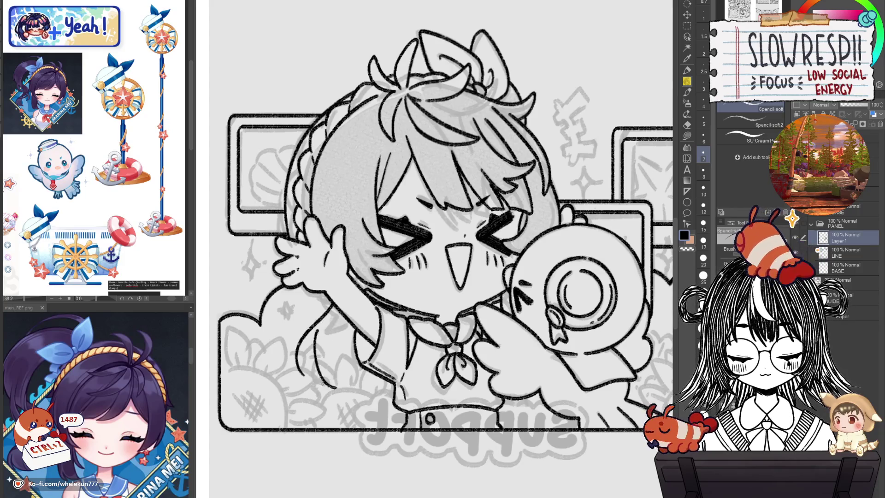
{"action": "key", "text": "h"}
{"action": "key", "text": "ctrl+z"}
{"action": "mouse_move", "coordinate": [553, 316]}
{"action": "left_mouse_down"}
{"action": "mouse_move", "coordinate": [526, 364]}
{"action": "mouse_move", "coordinate": [569, 368]}
{"action": "mouse_move", "coordinate": [574, 354]}
{"action": "left_mouse_up"}
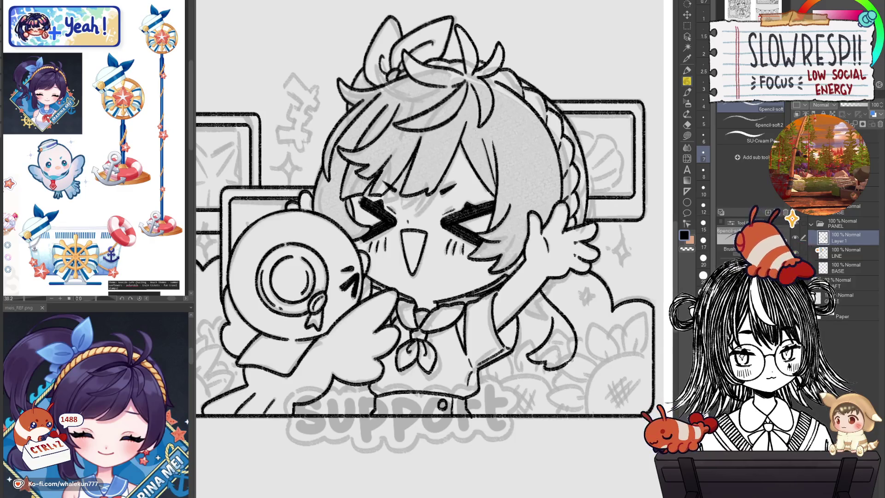
{"action": "scroll", "coordinate": [570, 346], "scroll_direction": "down", "scroll_amount": 2}
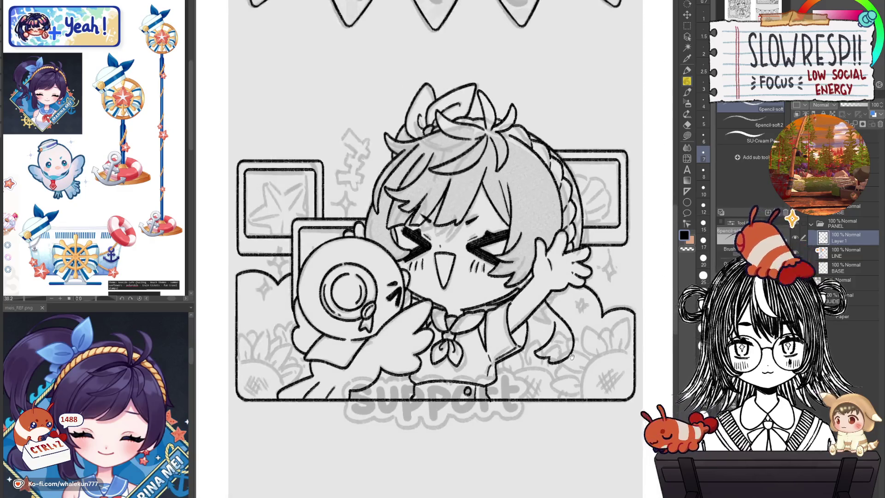
{"action": "key", "text": "h"}
{"action": "key", "text": "h"}
{"action": "key", "text": "h"}
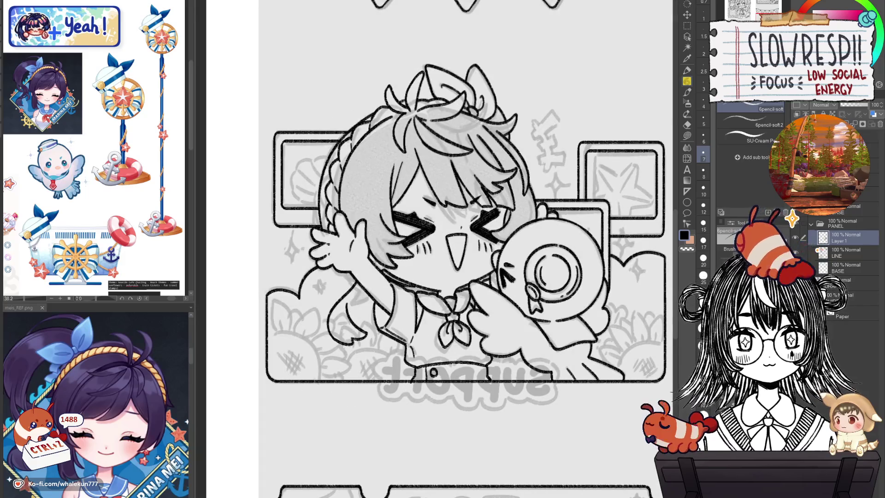
{"action": "scroll", "coordinate": [479, 341], "scroll_direction": "up", "scroll_amount": 1}
- Retry short strokes along the arm until the arm line is redrawn cleanly
{"action": "scroll", "coordinate": [373, 332], "scroll_direction": "up", "scroll_amount": 1}
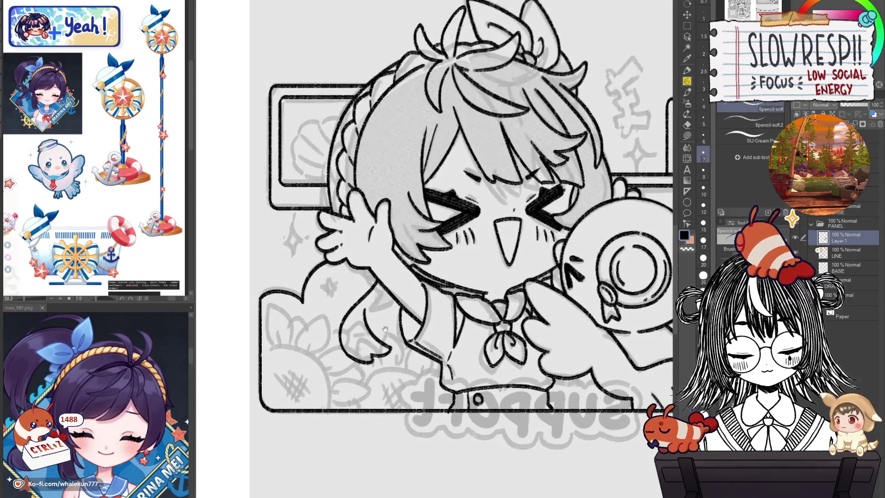
{"action": "mouse_move", "coordinate": [345, 352]}
{"action": "left_mouse_down"}
{"action": "mouse_move", "coordinate": [309, 380]}
{"action": "mouse_move", "coordinate": [337, 394]}
{"action": "left_mouse_up"}
{"action": "key", "text": "ctrl+z"}
{"action": "key", "text": "ctrl+z"}
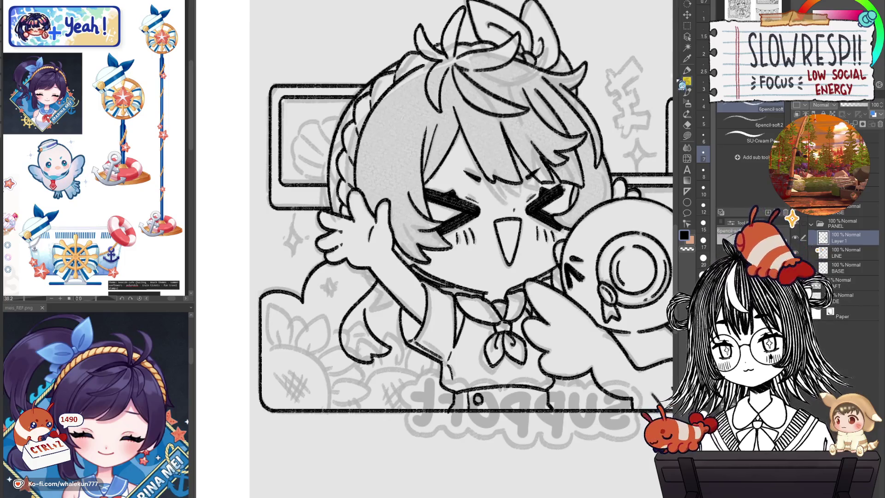
{"action": "mouse_move", "coordinate": [344, 343]}
{"action": "left_mouse_down"}
{"action": "mouse_move", "coordinate": [356, 304]}
{"action": "mouse_move", "coordinate": [407, 217]}
{"action": "mouse_move", "coordinate": [374, 318]}
{"action": "left_mouse_up"}
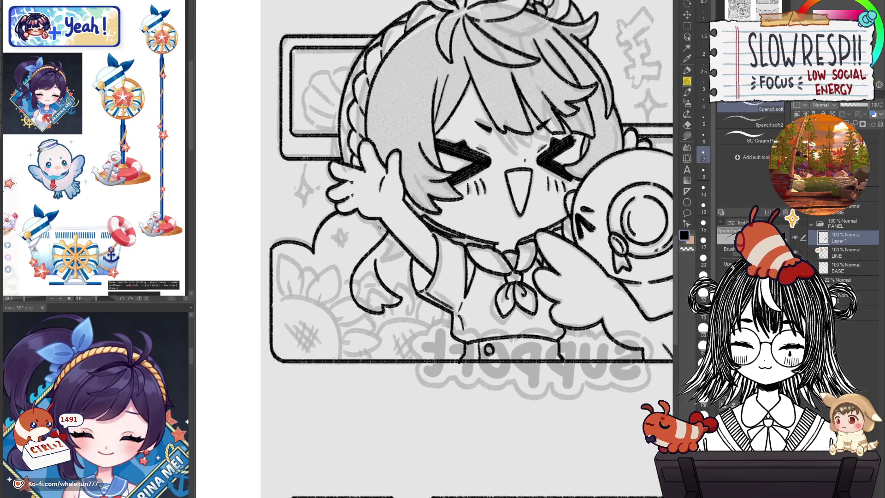
{"action": "key", "text": "ctrl+z"}
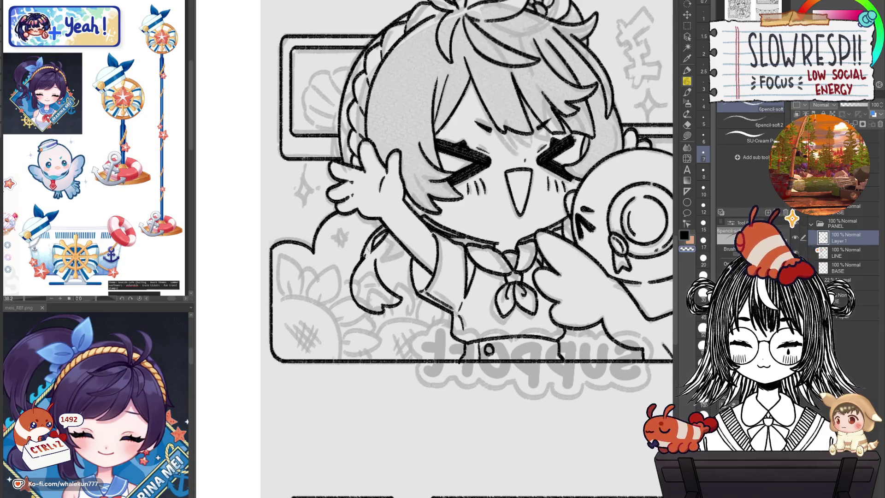
{"action": "key", "text": "ctrl+z"}
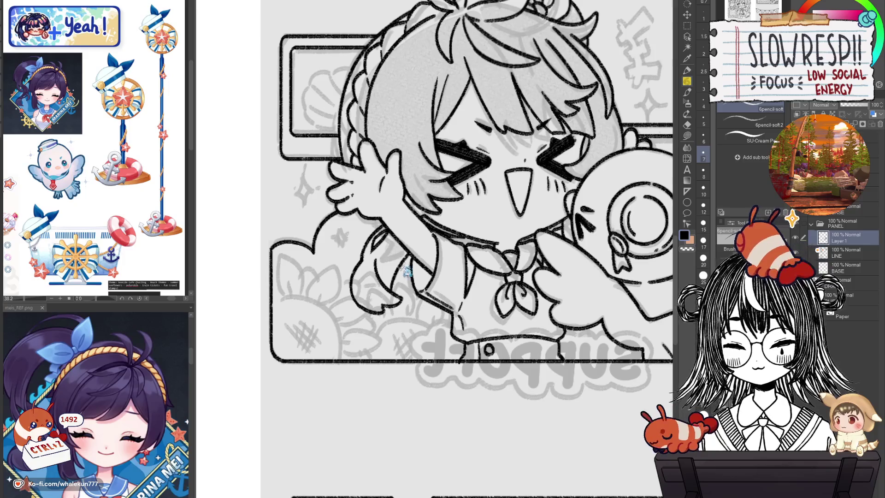
{"action": "left_click_drag", "start_coordinate": [395, 308], "coordinate": [428, 325]}
{"action": "key", "text": "ctrl+z"}
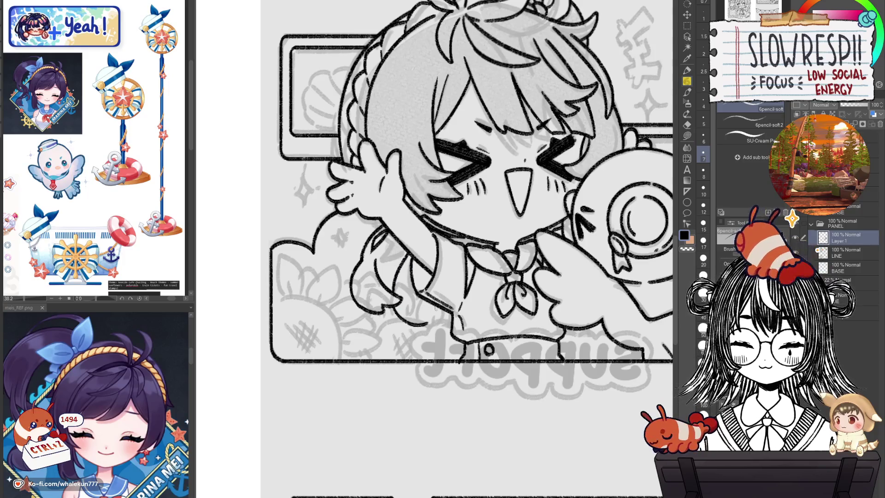
{"action": "key", "text": "ctrl+z"}
{"action": "key", "text": "ctrl+z"}
{"action": "left_click_drag", "start_coordinate": [405, 284], "coordinate": [423, 337]}
- Check the arm on a mirrored view and undo a test stroke near it
{"action": "key", "text": "h"}
{"action": "scroll", "coordinate": [523, 320], "scroll_direction": "down", "scroll_amount": 2}
{"action": "scroll", "coordinate": [523, 320], "scroll_direction": "up", "scroll_amount": 2}
{"action": "mouse_move", "coordinate": [472, 303]}
{"action": "left_mouse_down"}
{"action": "mouse_move", "coordinate": [451, 311]}
{"action": "mouse_move", "coordinate": [491, 321]}
{"action": "mouse_move", "coordinate": [516, 272]}
{"action": "left_mouse_up"}
{"action": "key", "text": "ctrl+z"}
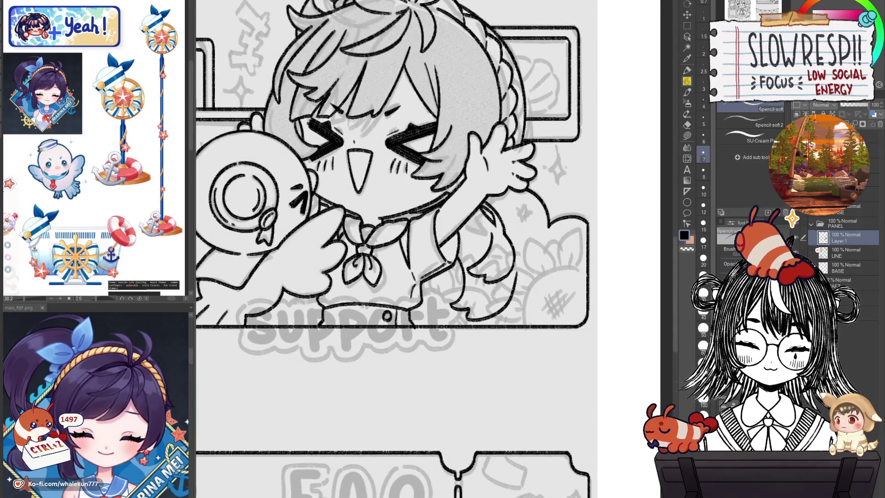
{"action": "key", "text": "h"}
- Redraw a hair strand, erase the overlapping hair lines, and fit the page in view
{"action": "mouse_move", "coordinate": [389, 264]}
{"action": "left_mouse_down"}
{"action": "mouse_move", "coordinate": [378, 317]}
{"action": "mouse_move", "coordinate": [389, 295]}
{"action": "left_mouse_up"}
{"action": "key", "text": "ctrl+z"}
{"action": "left_click_drag", "start_coordinate": [392, 262], "coordinate": [380, 312]}
{"action": "key", "text": "e"}
{"action": "mouse_move", "coordinate": [389, 279]}
{"action": "left_mouse_down"}
{"action": "mouse_move", "coordinate": [385, 293]}
{"action": "mouse_move", "coordinate": [389, 283]}
{"action": "left_mouse_up"}
{"action": "key", "text": "ctrl+z"}
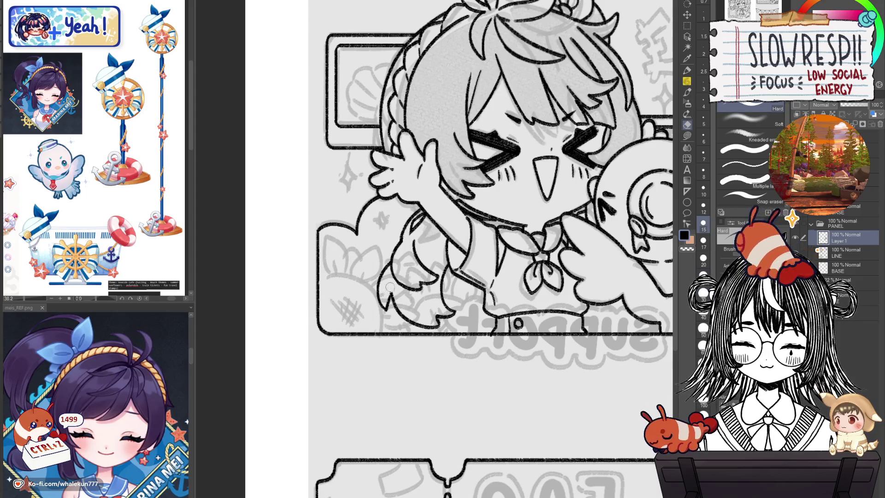
{"action": "key", "text": "p"}
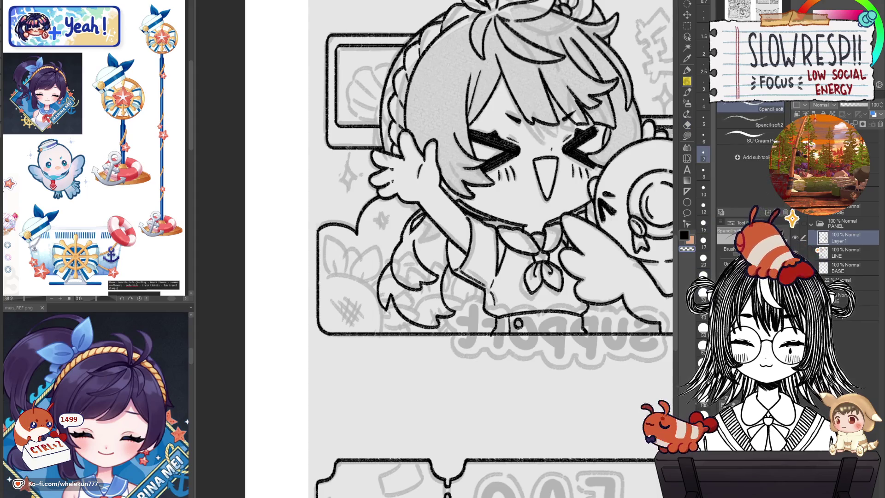
{"action": "key", "text": "h"}
{"action": "key", "text": "ctrl+0"}
- Hide the grey sketch layer and review both pages fitted in view
{"action": "key", "text": "h"}
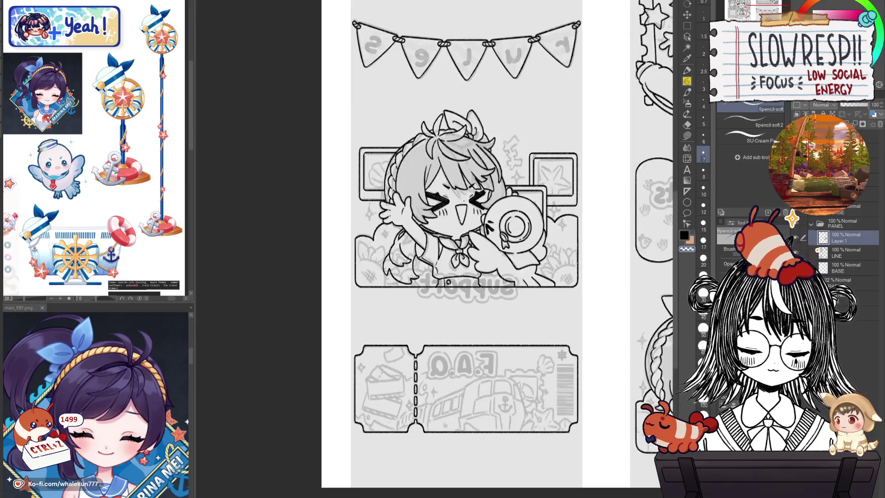
{"action": "key", "text": "h"}
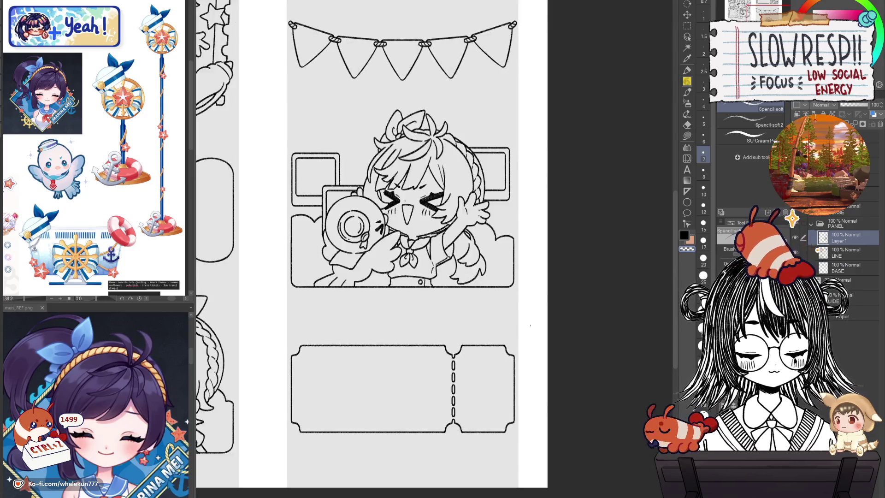
{"action": "key", "text": "ctrl+0"}
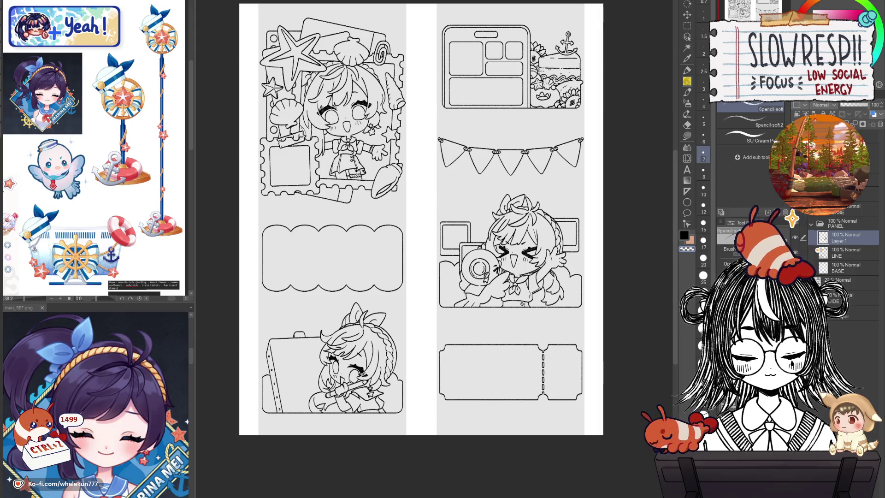
{"action": "scroll", "coordinate": [329, 331], "scroll_direction": "up", "scroll_amount": 5}
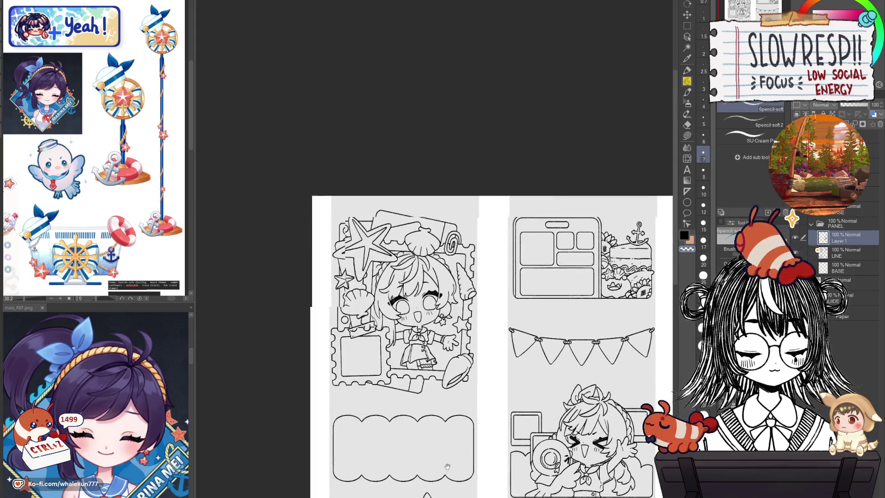
- Move from erasing on LINE to drawing with the pencil on Layer 1
{"action": "key", "text": "e"}
{"action": "scroll", "coordinate": [328, 332], "scroll_direction": "up", "scroll_amount": 4}
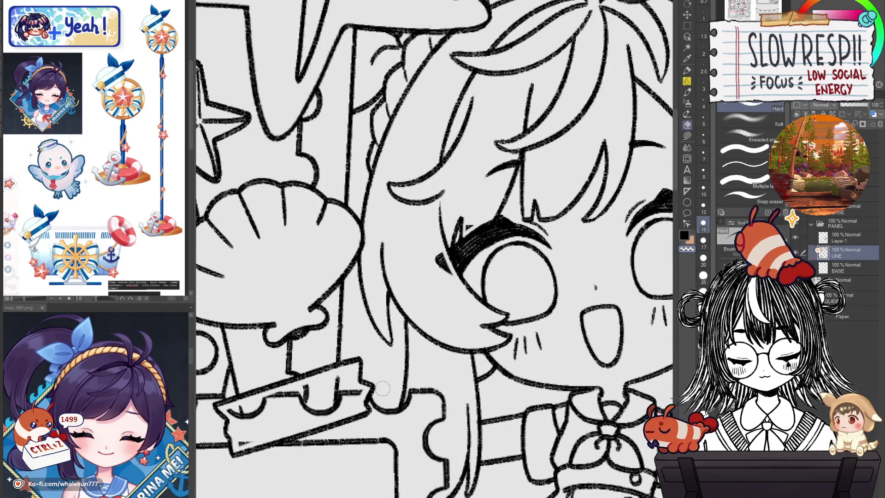
{"action": "scroll", "coordinate": [479, 295], "scroll_direction": "down", "scroll_amount": 5}
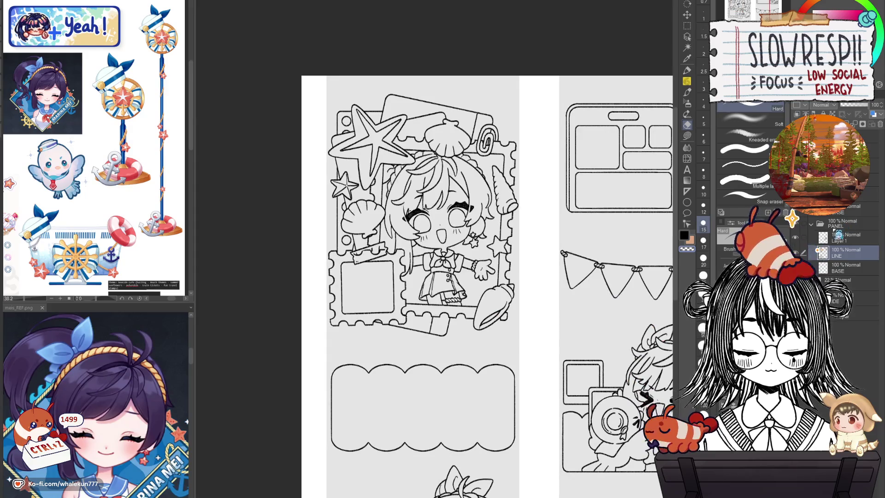
{"action": "left_click", "coordinate": [847, 238]}
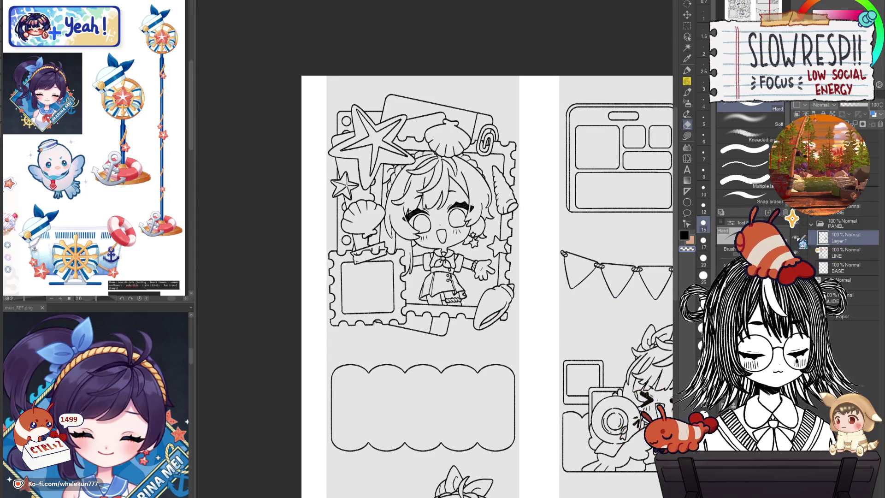
{"action": "scroll", "coordinate": [433, 277], "scroll_direction": "down", "scroll_amount": 3}
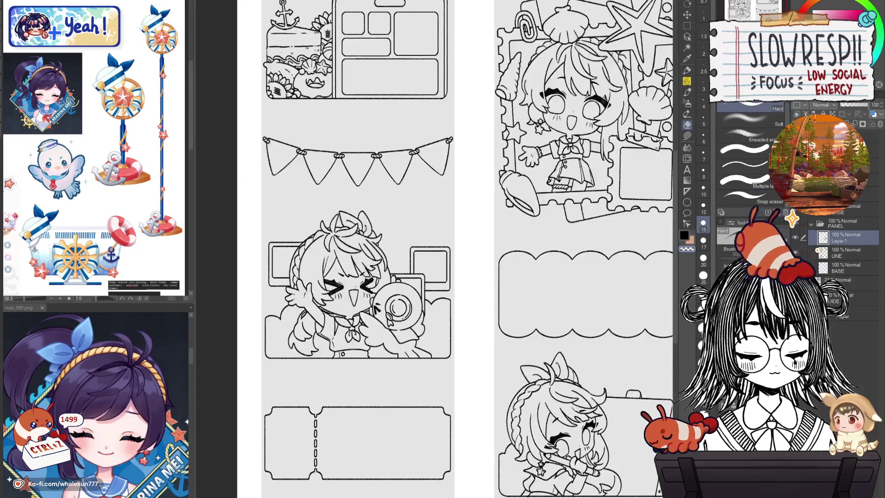
{"action": "key", "text": "p"}
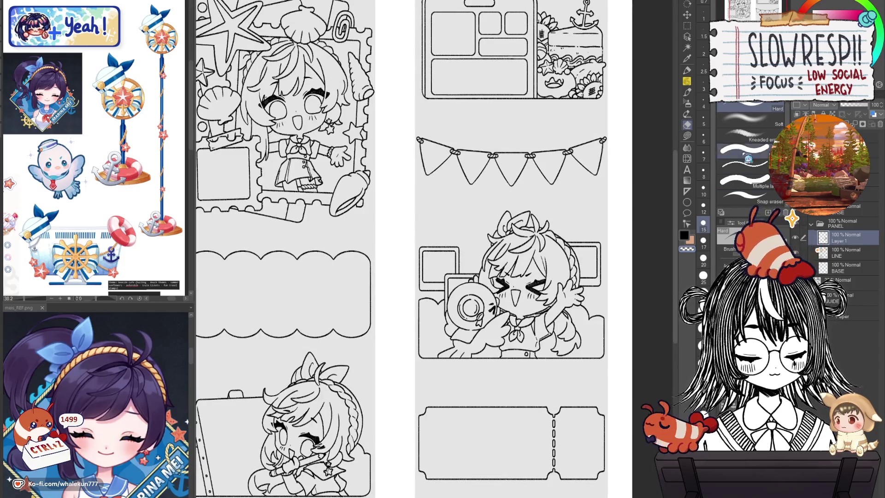
- Try and undo small pencil fixes on the panel's bottom border, then review the page mirrored
{"action": "scroll", "coordinate": [488, 352], "scroll_direction": "up", "scroll_amount": 5}
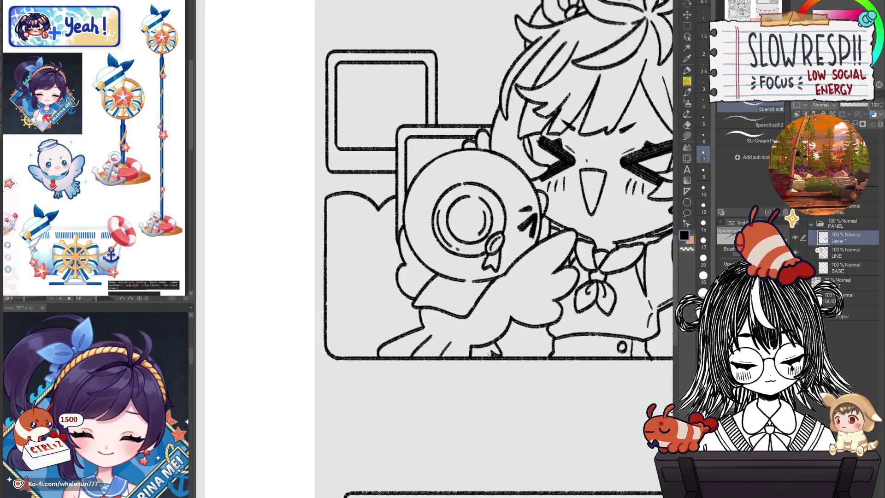
{"action": "key", "text": "ctrl+z"}
{"action": "key", "text": "ctrl+z"}
{"action": "key", "text": "ctrl+z"}
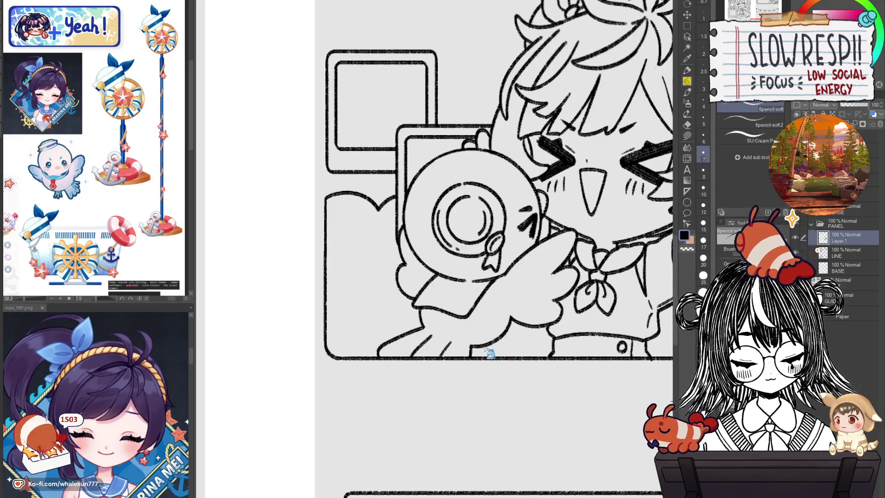
{"action": "left_click_drag", "start_coordinate": [481, 351], "coordinate": [477, 355]}
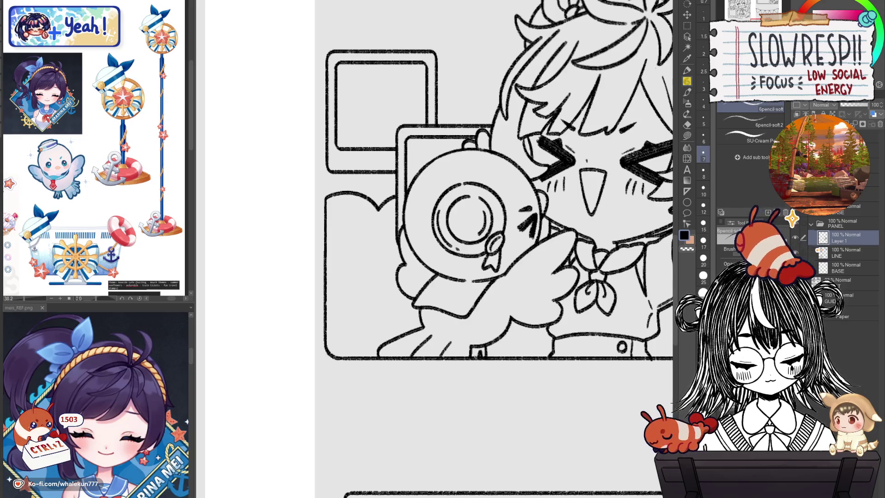
{"action": "key", "text": "ctrl+z"}
{"action": "key", "text": "ctrl+z"}
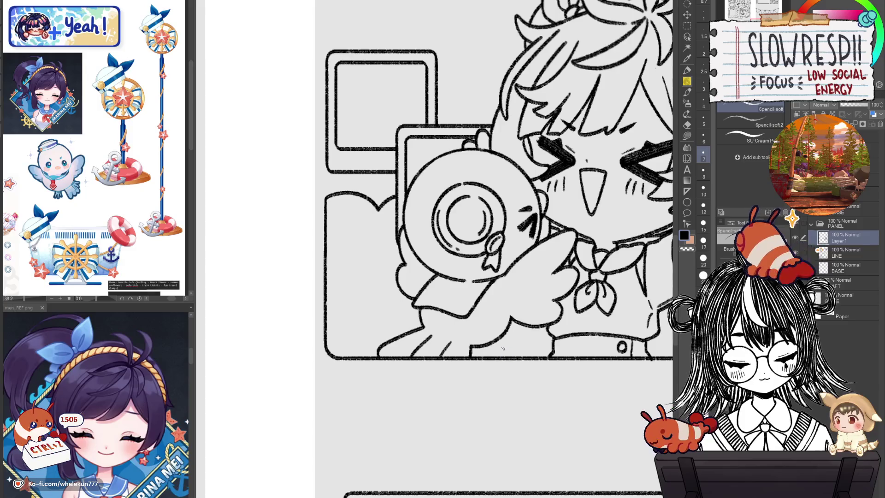
{"action": "key", "text": "ctrl+0"}
{"action": "scroll", "coordinate": [505, 359], "scroll_direction": "up", "scroll_amount": 5}
{"action": "key", "text": "h"}
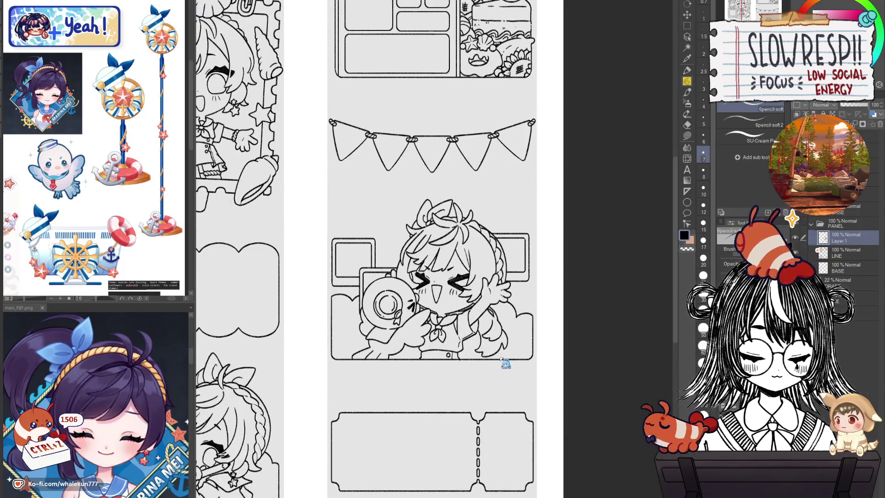
{"action": "key", "text": "h"}
{"action": "left_click_drag", "start_coordinate": [472, 372], "coordinate": [501, 373]}
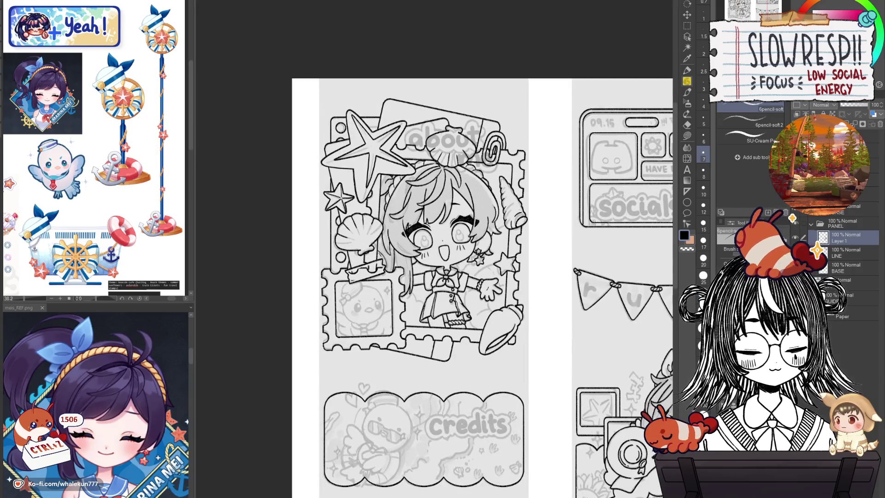
{"action": "left_click_drag", "start_coordinate": [582, 372], "coordinate": [436, 250]}
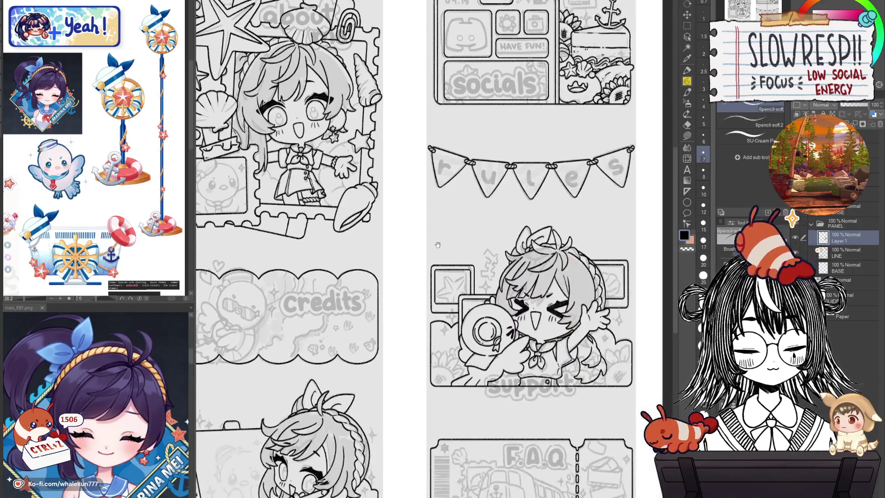
{"action": "left_click", "coordinate": [792, 218]}
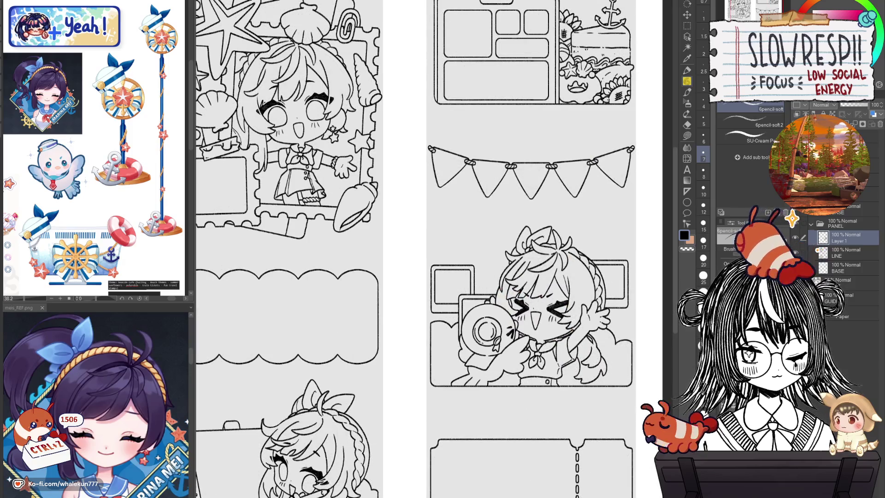
{"action": "scroll", "coordinate": [560, 260], "scroll_direction": "up", "scroll_amount": 5}
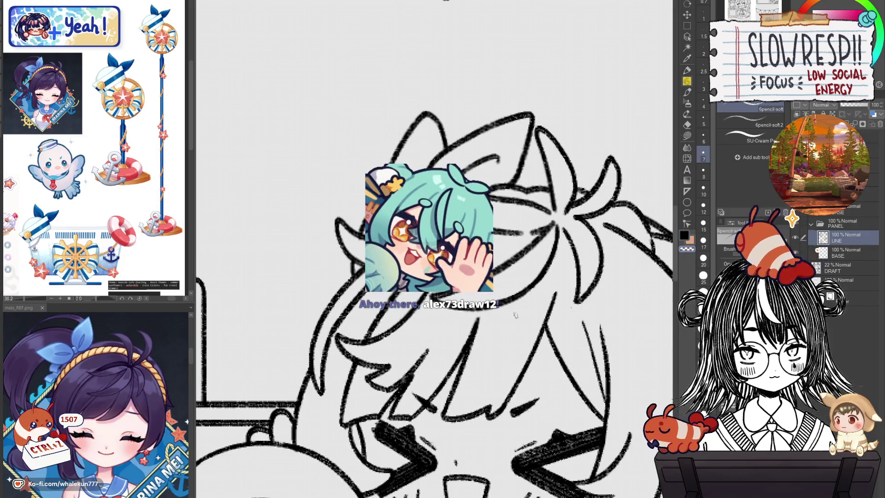
{"action": "scroll", "coordinate": [525, 311], "scroll_direction": "down", "scroll_amount": 2}
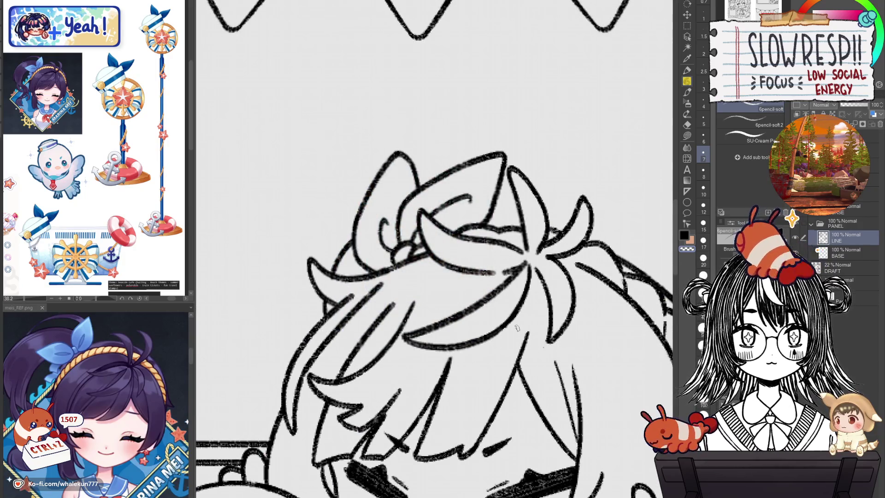
{"action": "scroll", "coordinate": [469, 335], "scroll_direction": "down", "scroll_amount": 4}
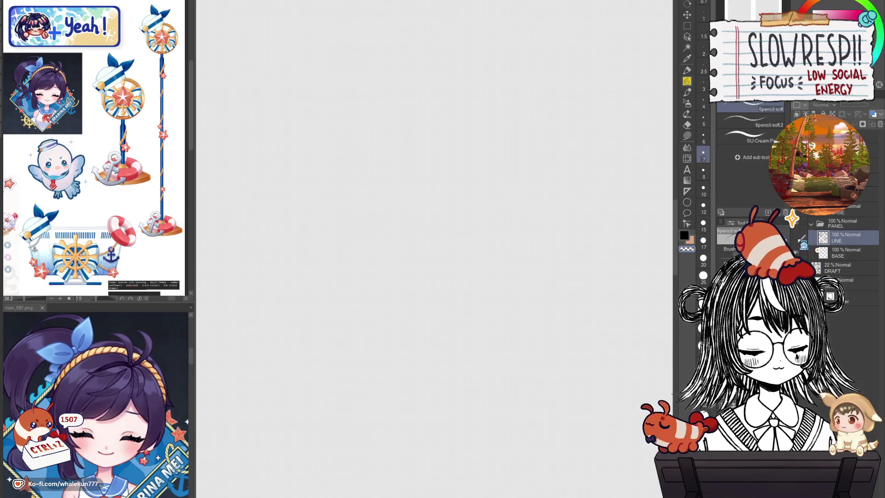
{"action": "mouse_move", "coordinate": [355, 207]}
{"action": "left_mouse_down"}
{"action": "mouse_move", "coordinate": [470, 335]}
{"action": "mouse_move", "coordinate": [617, 435]}
{"action": "left_mouse_up"}
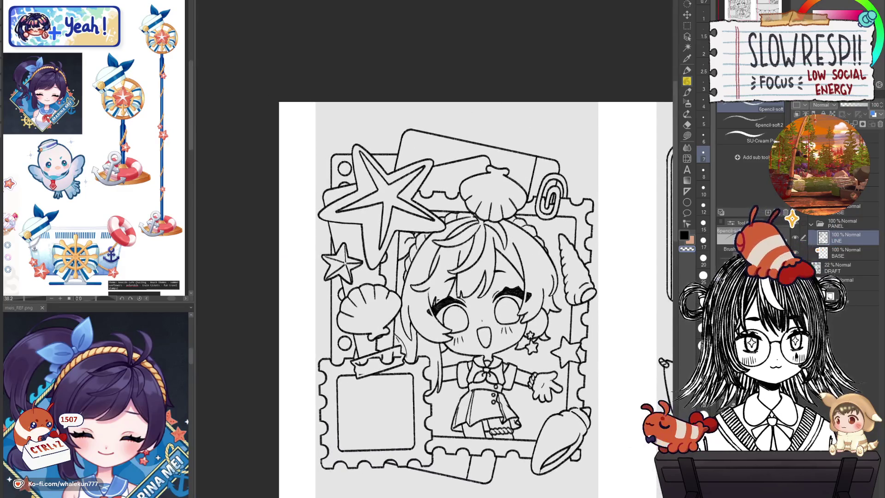
- Return to drawing with the pencil on Layer 1 after briefly erasing on LINE, fitting the page
{"action": "scroll", "coordinate": [431, 314], "scroll_direction": "up", "scroll_amount": 3}
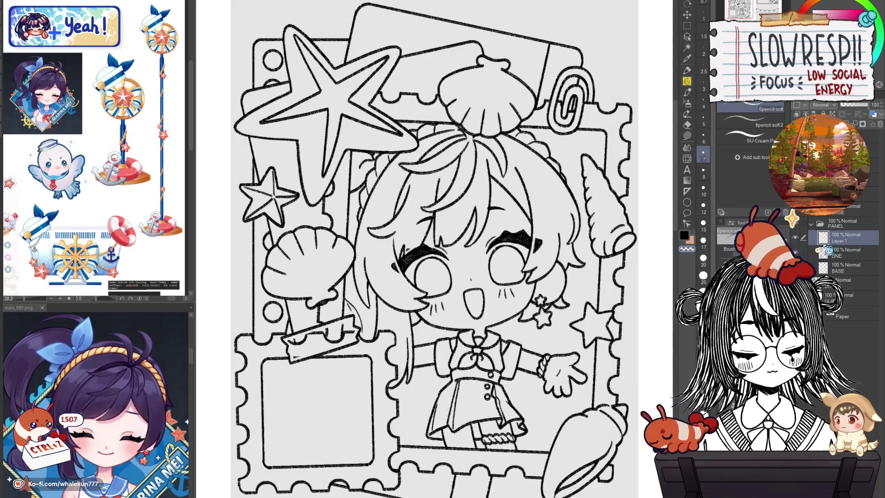
{"action": "scroll", "coordinate": [666, 330], "scroll_direction": "down", "scroll_amount": 5}
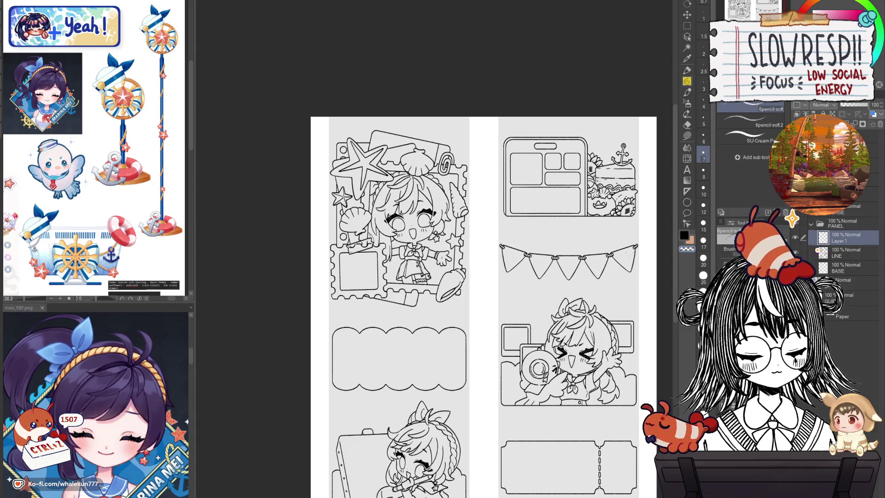
{"action": "scroll", "coordinate": [376, 235], "scroll_direction": "up", "scroll_amount": 5}
{"action": "key", "text": "alt+bracketleft"}
{"action": "key", "text": "e"}
{"action": "scroll", "coordinate": [378, 216], "scroll_direction": "up", "scroll_amount": 2}
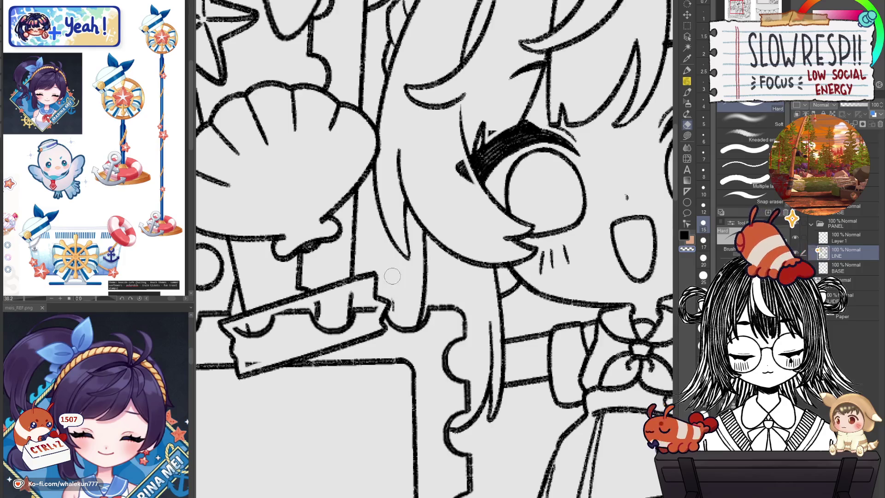
{"action": "left_click", "coordinate": [852, 237]}
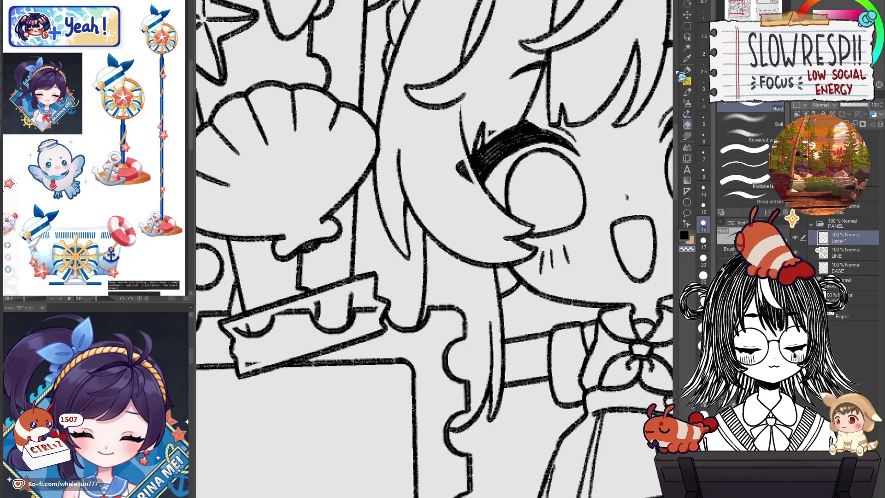
{"action": "key", "text": "p"}
{"action": "key", "text": "ctrl+0"}
{"action": "scroll", "coordinate": [476, 243], "scroll_direction": "up", "scroll_amount": 5}
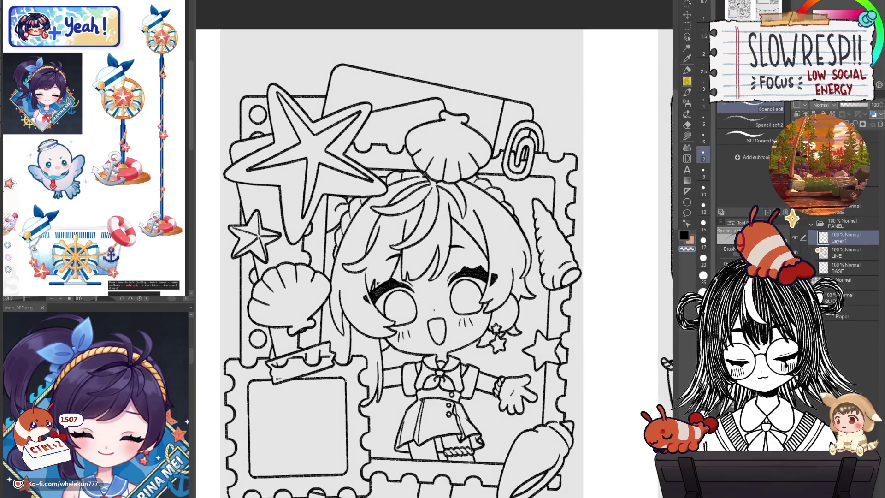
- Try hair strands on the girl's head and across her bangs, undoing the unsatisfying ones
{"action": "left_click_drag", "start_coordinate": [315, 249], "coordinate": [343, 386]}
{"action": "key", "text": "ctrl+z"}
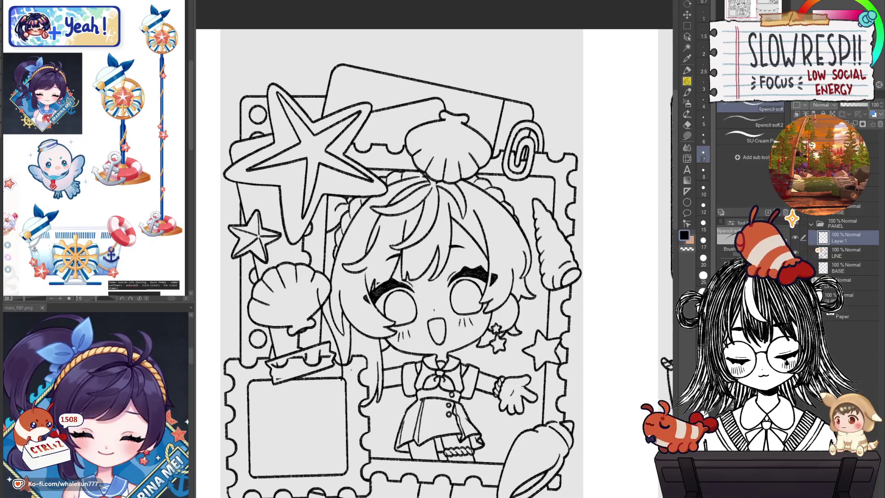
{"action": "key", "text": "ctrl+z"}
{"action": "left_click_drag", "start_coordinate": [318, 295], "coordinate": [344, 383]}
{"action": "key", "text": "ctrl+z"}
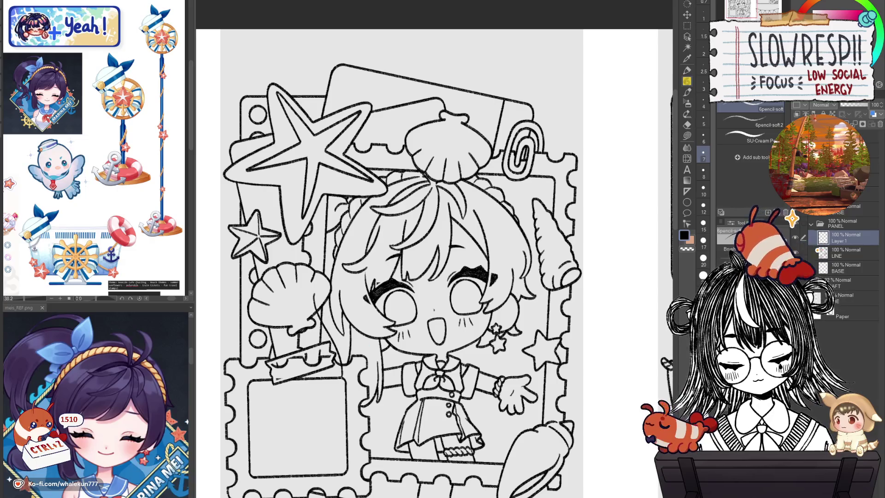
{"action": "mouse_move", "coordinate": [334, 332]}
{"action": "left_mouse_down"}
{"action": "mouse_move", "coordinate": [346, 373]}
{"action": "mouse_move", "coordinate": [355, 367]}
{"action": "left_mouse_up"}
{"action": "key", "text": "ctrl+z"}
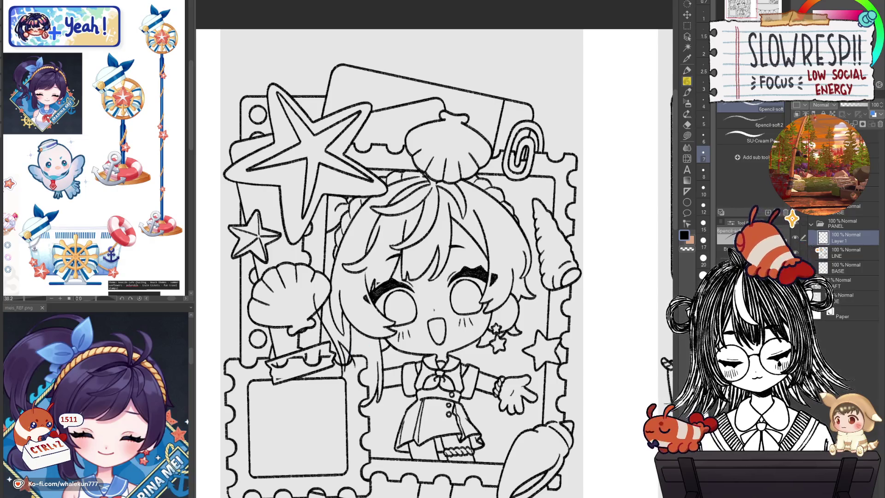
- Redraw the right-side hair line slightly lower and retry a short hair stroke
{"action": "left_click_drag", "start_coordinate": [400, 347], "coordinate": [386, 382]}
{"action": "key", "text": "ctrl+z"}
{"action": "left_click_drag", "start_coordinate": [402, 345], "coordinate": [389, 429]}
{"action": "scroll", "coordinate": [433, 258], "scroll_direction": "up", "scroll_amount": 2}
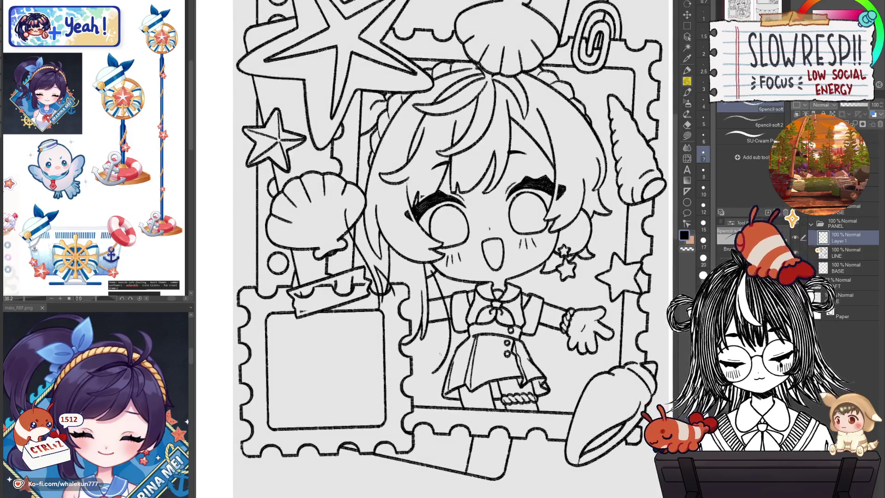
{"action": "key", "text": "ctrl+z"}
{"action": "mouse_move", "coordinate": [436, 354]}
{"action": "left_mouse_down"}
{"action": "mouse_move", "coordinate": [437, 363]}
{"action": "mouse_move", "coordinate": [399, 370]}
{"action": "left_mouse_up"}
{"action": "key", "text": "ctrl+z"}
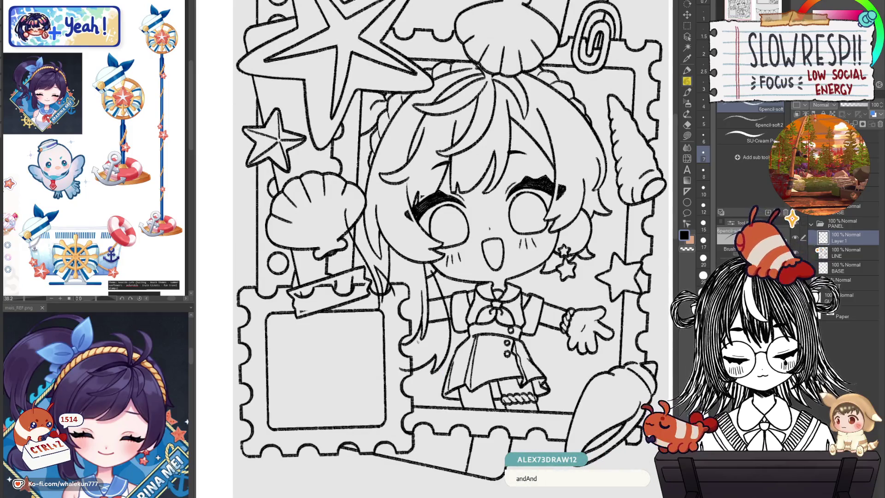
- Reframe the about panel and return from the Eraser to the 6pencil-soft sub-tool
{"action": "scroll", "coordinate": [446, 268], "scroll_direction": "up", "scroll_amount": 1}
{"action": "key", "text": "e"}
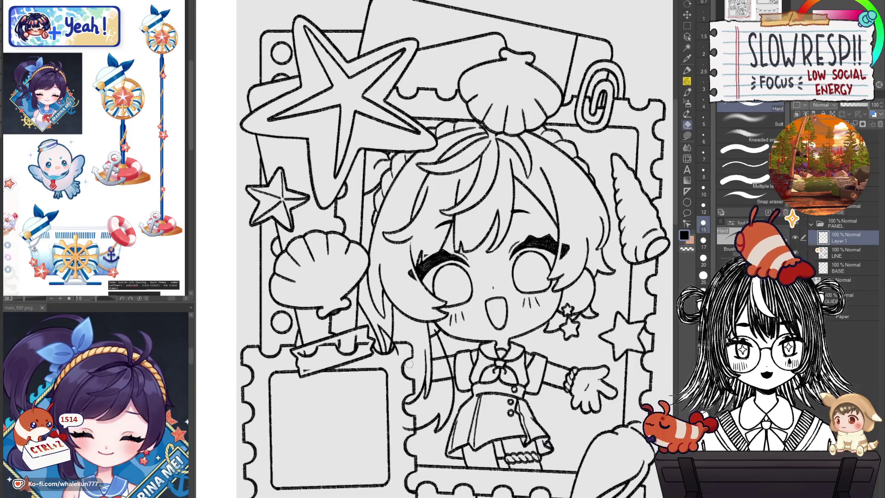
{"action": "left_click_drag", "start_coordinate": [407, 350], "coordinate": [415, 357]}
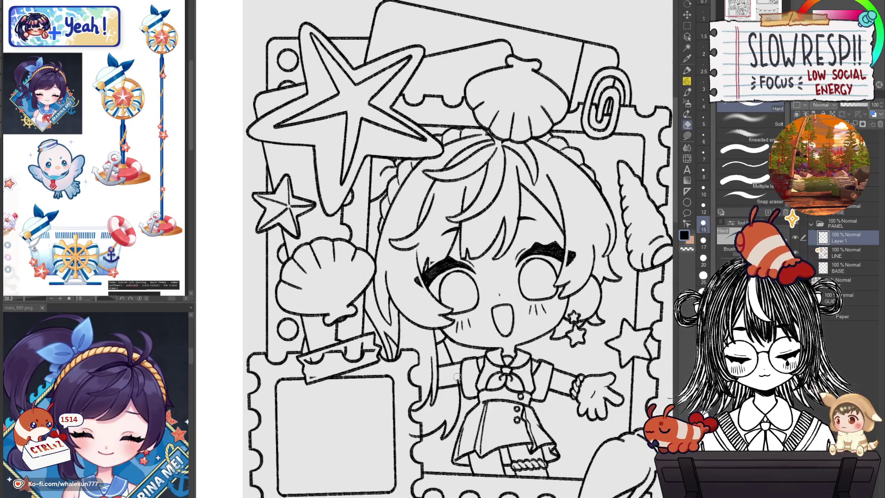
{"action": "left_click_drag", "start_coordinate": [458, 378], "coordinate": [461, 342]}
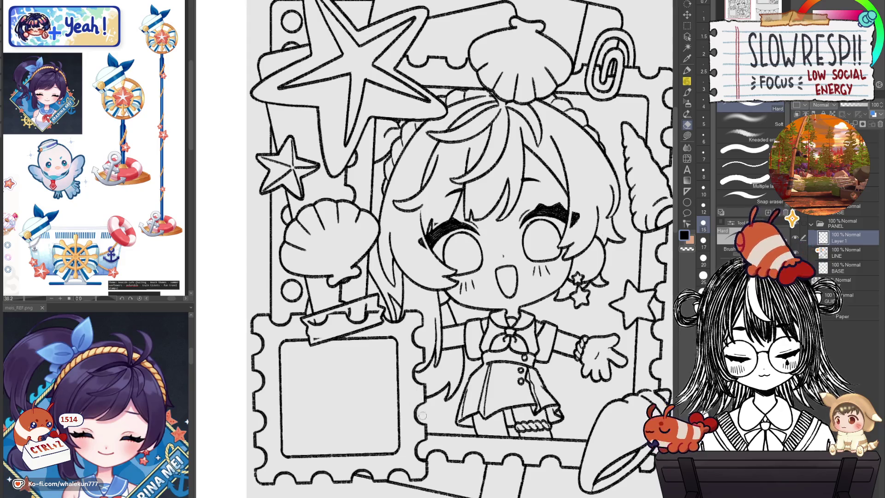
{"action": "left_click", "coordinate": [686, 81]}
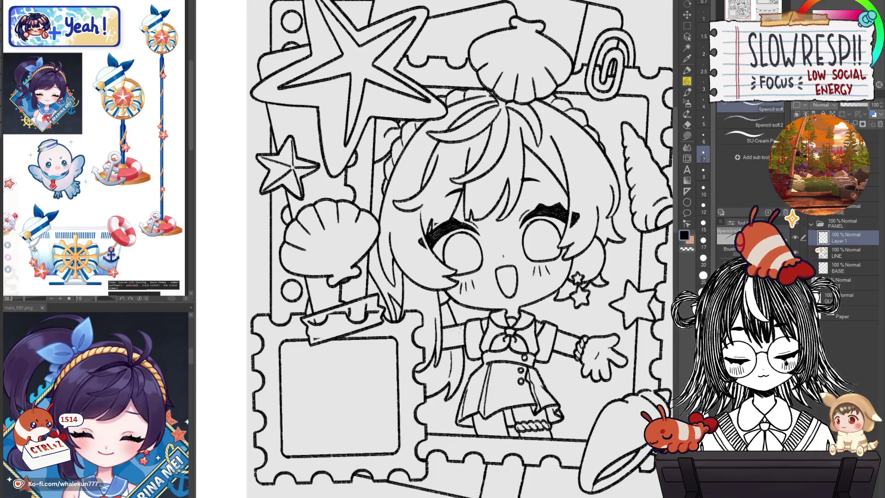
{"action": "scroll", "coordinate": [507, 286], "scroll_direction": "down", "scroll_amount": 3}
{"action": "scroll", "coordinate": [548, 290], "scroll_direction": "up", "scroll_amount": 2}
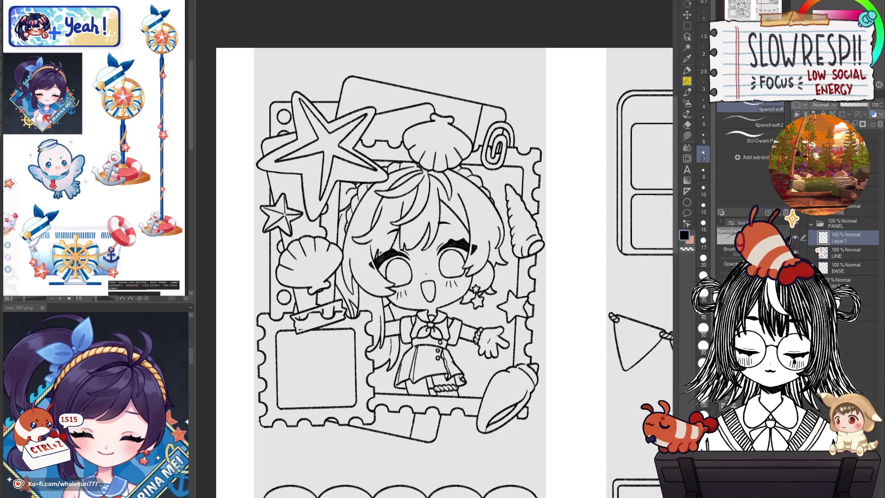
- Show the grey draft sketch beneath the line art and bring the whole About panel into view
{"action": "scroll", "coordinate": [367, 276], "scroll_direction": "down", "scroll_amount": 2}
{"action": "scroll", "coordinate": [368, 275], "scroll_direction": "down", "scroll_amount": 2}
{"action": "scroll", "coordinate": [479, 359], "scroll_direction": "up", "scroll_amount": 2}
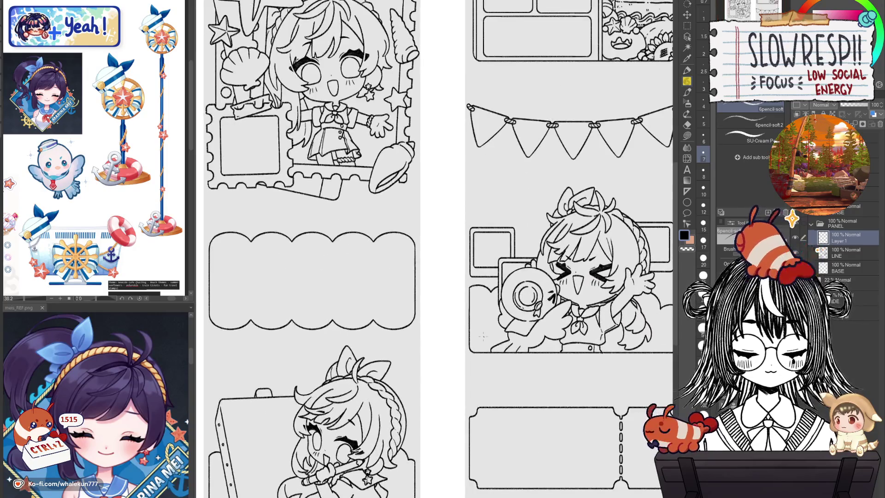
{"action": "left_click", "coordinate": [794, 222]}
{"action": "scroll", "coordinate": [433, 249], "scroll_direction": "up", "scroll_amount": 2}
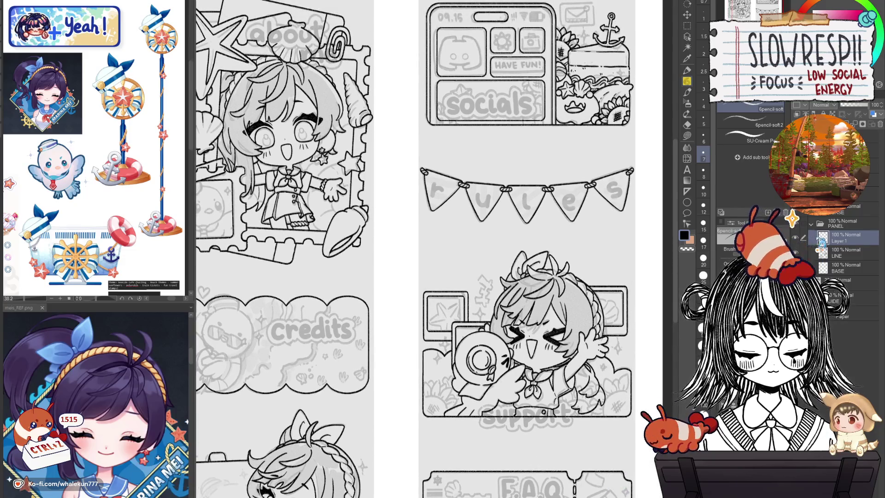
{"action": "scroll", "coordinate": [393, 273], "scroll_direction": "up", "scroll_amount": 5}
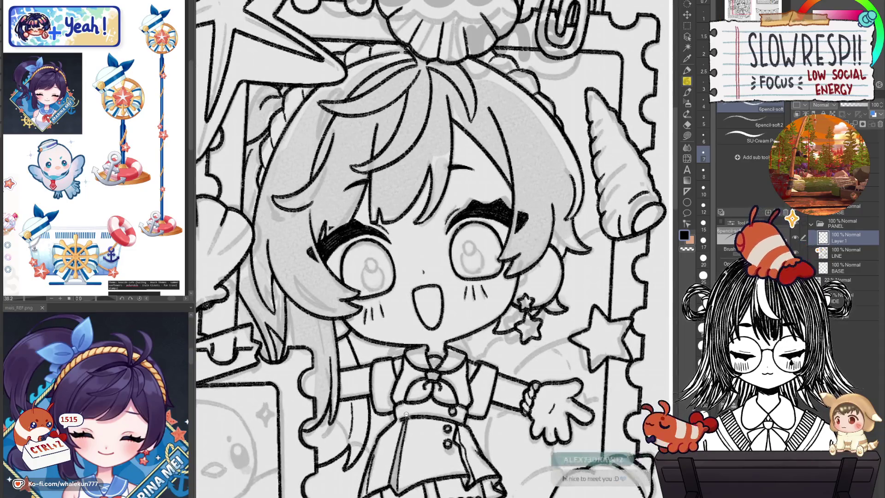
{"action": "scroll", "coordinate": [403, 414], "scroll_direction": "down", "scroll_amount": 5}
{"action": "left_click_drag", "start_coordinate": [409, 298], "coordinate": [430, 239]}
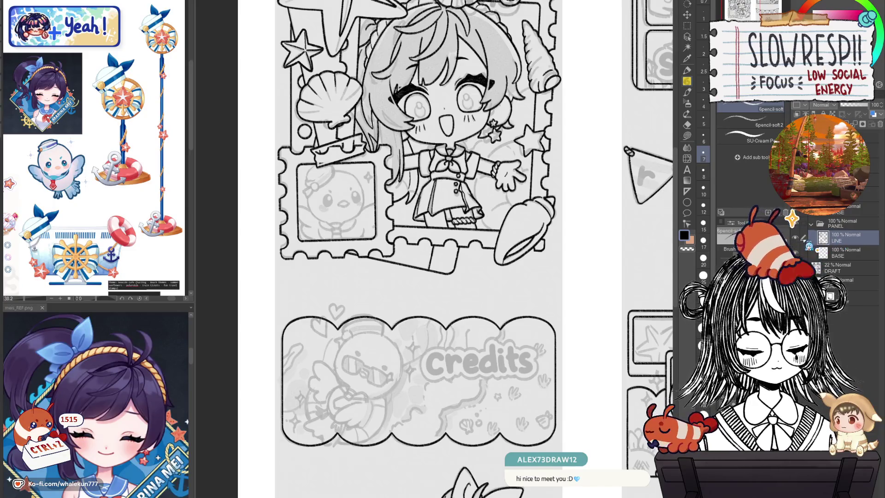
- Merge Layer 1 into LINE, fit the page, mirror-check the canvas, then hide the draft sketch
{"action": "key", "text": "ctrl+e"}
{"action": "key", "text": "ctrl+0"}
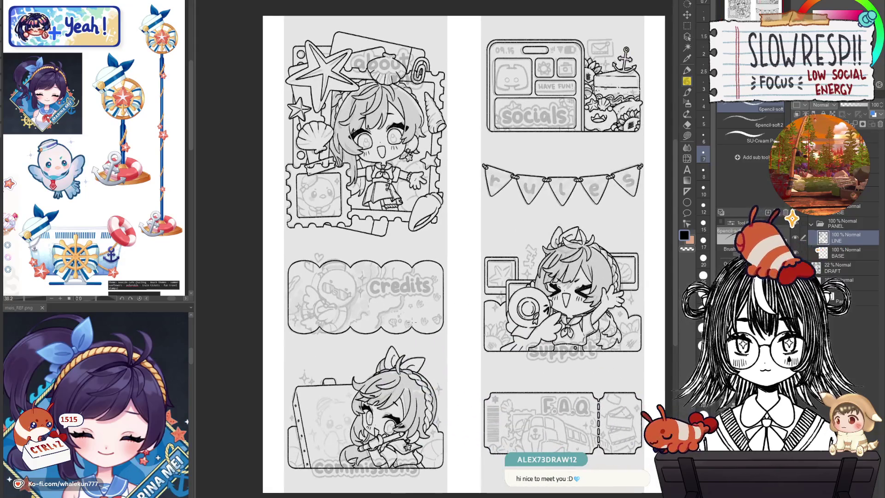
{"action": "key", "text": "h"}
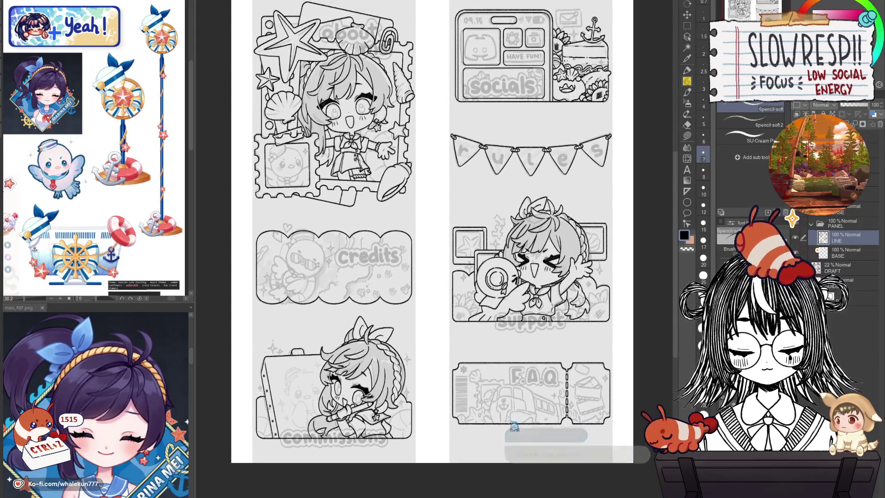
{"action": "key", "text": "h"}
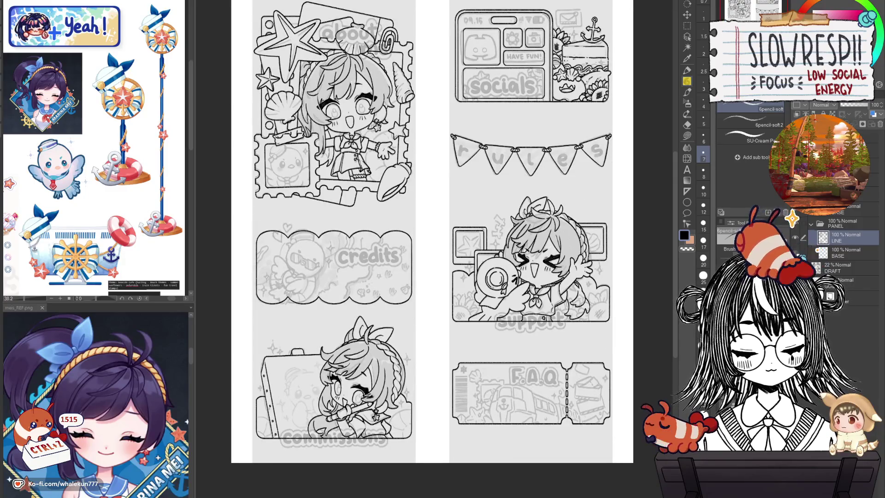
{"action": "left_click", "coordinate": [795, 268]}
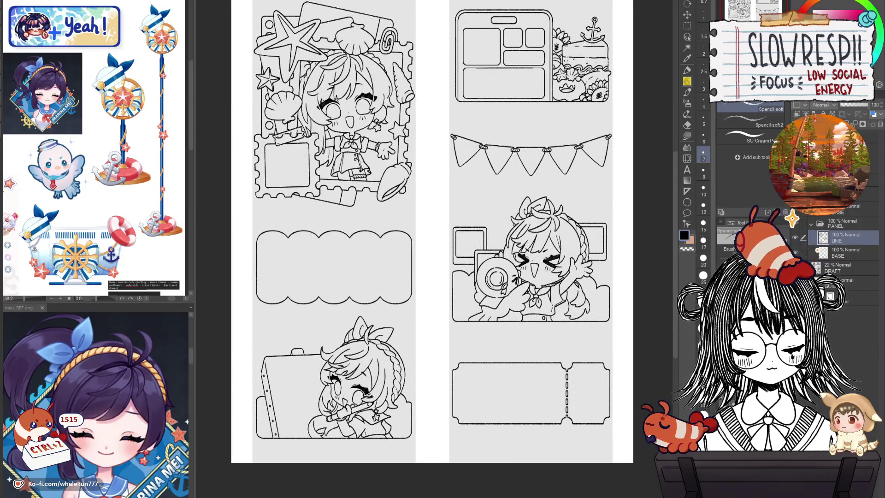
{"action": "left_click", "coordinate": [794, 268]}
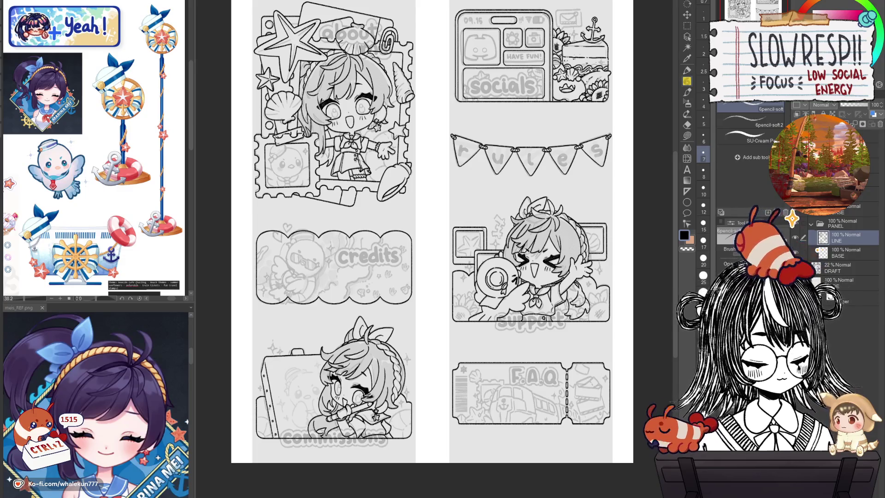
{"action": "left_click", "coordinate": [794, 282]}
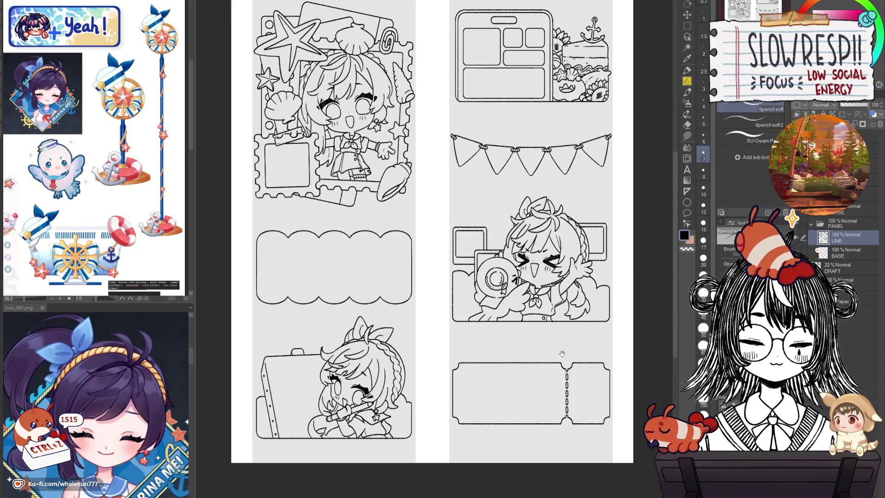
{"action": "left_click_drag", "start_coordinate": [562, 355], "coordinate": [592, 386]}
{"action": "scroll", "coordinate": [616, 375], "scroll_direction": "down", "scroll_amount": 1}
{"action": "scroll", "coordinate": [603, 368], "scroll_direction": "up", "scroll_amount": 2}
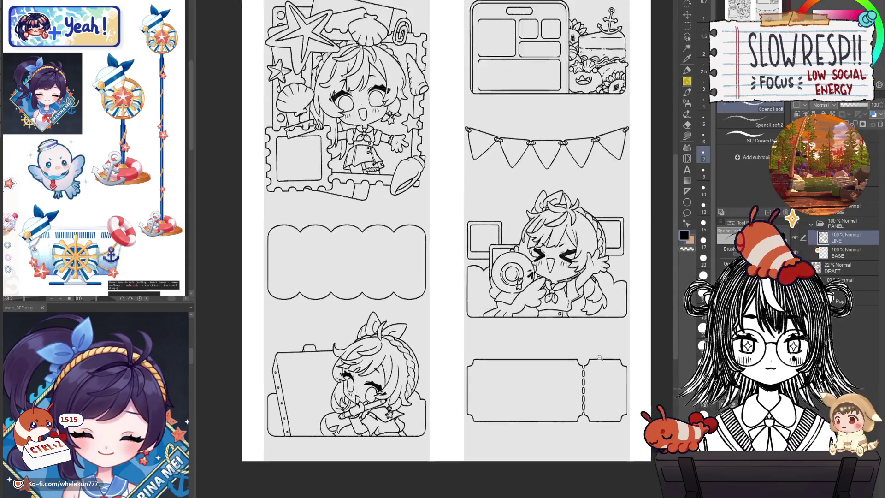
{"action": "mouse_move", "coordinate": [599, 364]}
{"action": "left_mouse_down"}
{"action": "mouse_move", "coordinate": [609, 388]}
{"action": "mouse_move", "coordinate": [584, 363]}
{"action": "left_mouse_up"}
{"action": "left_click", "coordinate": [817, 251]}
{"action": "key", "text": "h"}
{"action": "key", "text": "h"}
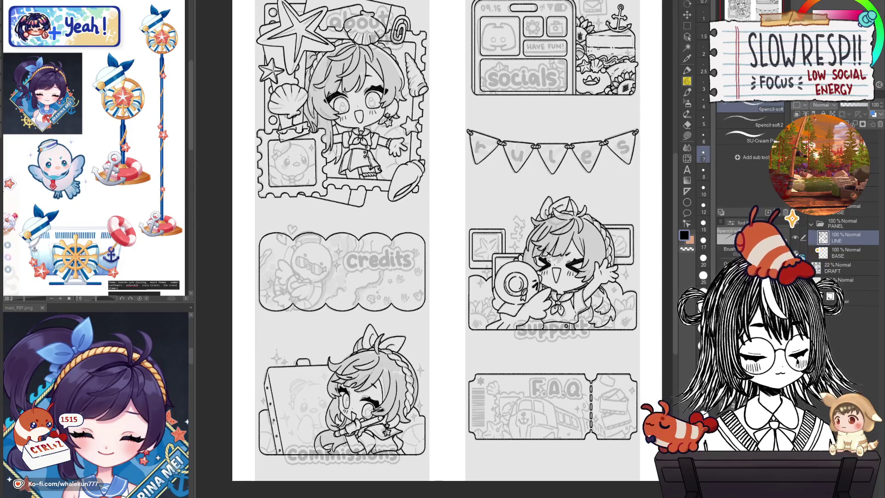
{"action": "left_click", "coordinate": [837, 252]}
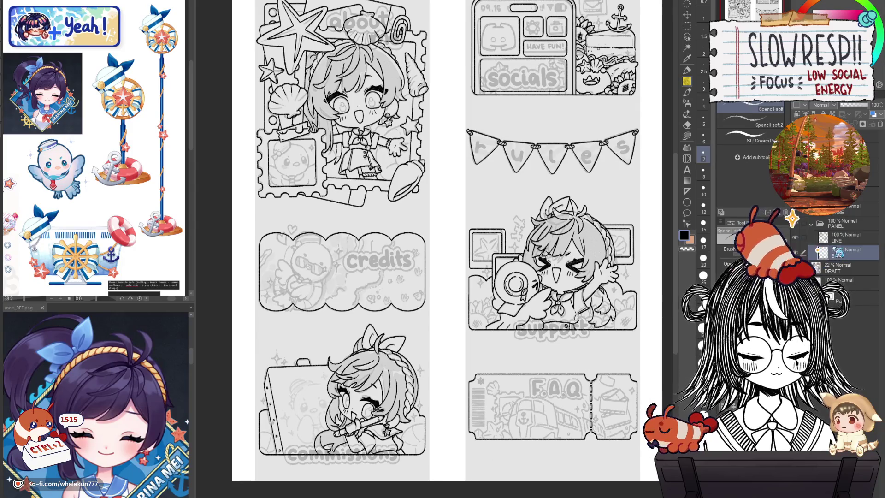
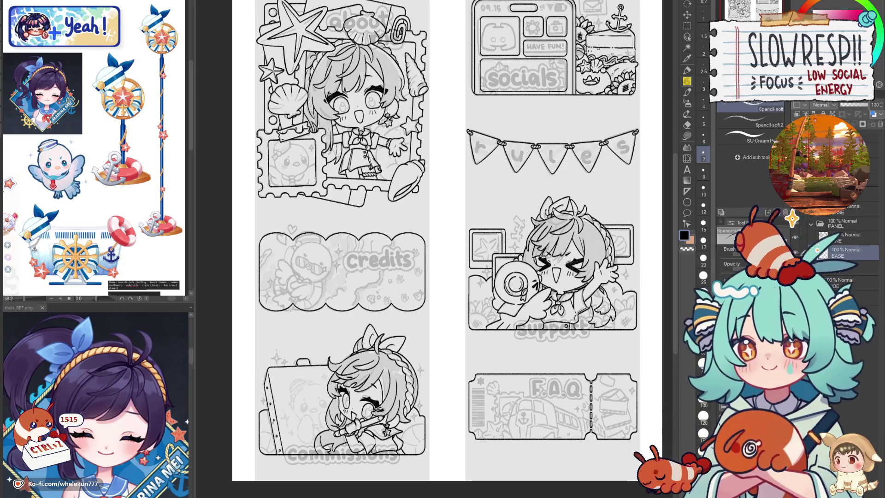
- Zoom onto the Discord icon and add a vertical Symmetrical ruler down its centre
{"action": "key", "text": "ctrl+z"}
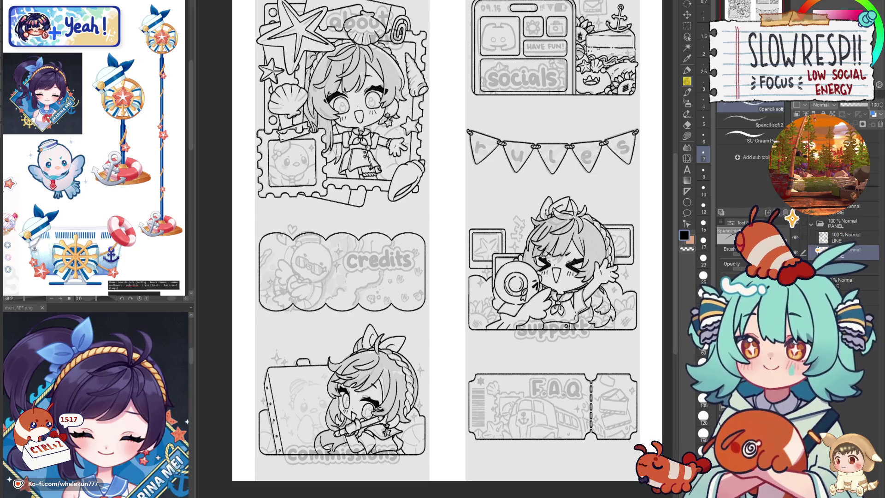
{"action": "left_click_drag", "start_coordinate": [656, 127], "coordinate": [713, 94]}
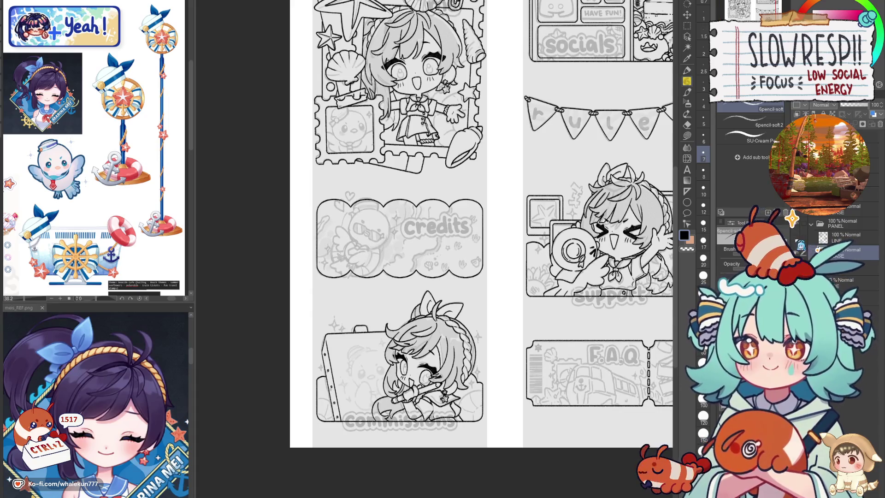
{"action": "mouse_move", "coordinate": [628, 310]}
{"action": "left_mouse_down"}
{"action": "mouse_move", "coordinate": [571, 358]}
{"action": "mouse_move", "coordinate": [590, 400]}
{"action": "left_mouse_up"}
{"action": "scroll", "coordinate": [544, 140], "scroll_direction": "up", "scroll_amount": 5}
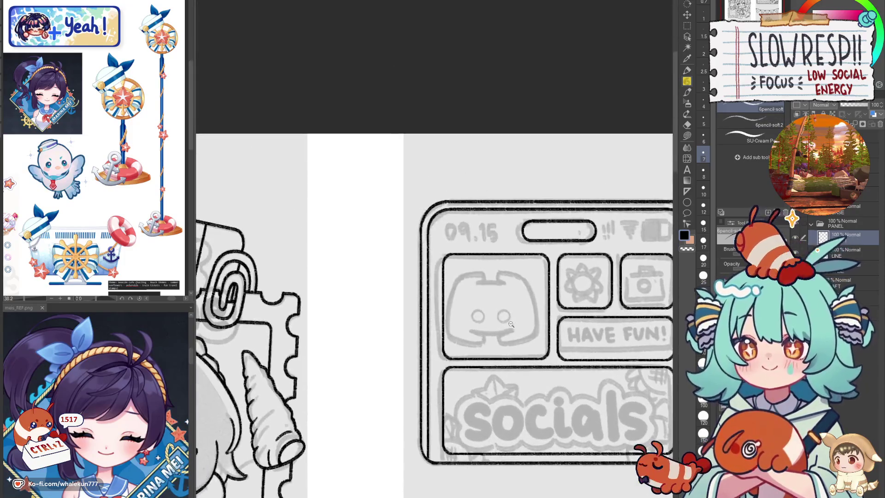
{"action": "key", "text": "u"}
{"action": "scroll", "coordinate": [639, 270], "scroll_direction": "down", "scroll_amount": 1}
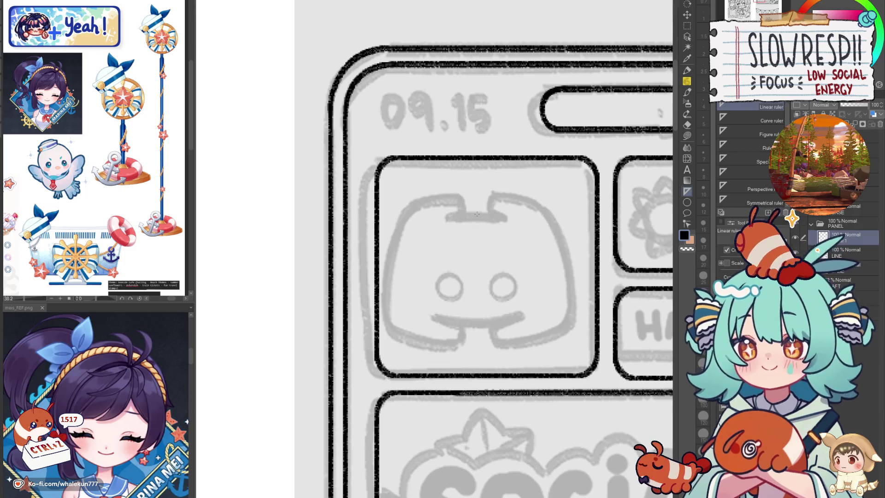
{"action": "left_click", "coordinate": [756, 199]}
{"action": "left_click_drag", "start_coordinate": [477, 213], "coordinate": [477, 369]}
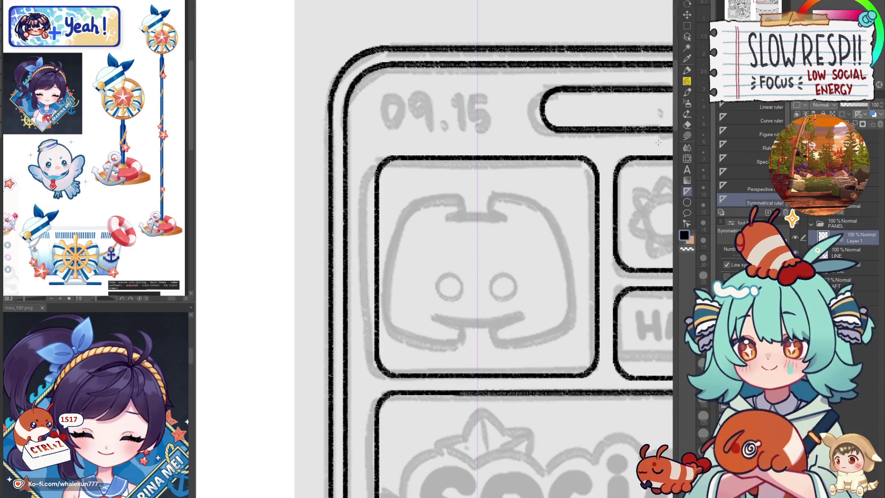
- With the pencil, ink the logo's mirrored top hooks and bottom line, retrying strokes
{"action": "key", "text": "p"}
{"action": "mouse_move", "coordinate": [447, 218]}
{"action": "left_mouse_down"}
{"action": "mouse_move", "coordinate": [500, 242]}
{"action": "mouse_move", "coordinate": [534, 241]}
{"action": "mouse_move", "coordinate": [546, 225]}
{"action": "mouse_move", "coordinate": [559, 244]}
{"action": "left_mouse_up"}
{"action": "key", "text": "ctrl+z"}
{"action": "key", "text": "ctrl+z"}
{"action": "key", "text": "ctrl+z"}
{"action": "key", "text": "ctrl+z"}
{"action": "mouse_move", "coordinate": [515, 220]}
{"action": "left_mouse_down"}
{"action": "mouse_move", "coordinate": [501, 243]}
{"action": "mouse_move", "coordinate": [529, 243]}
{"action": "left_mouse_up"}
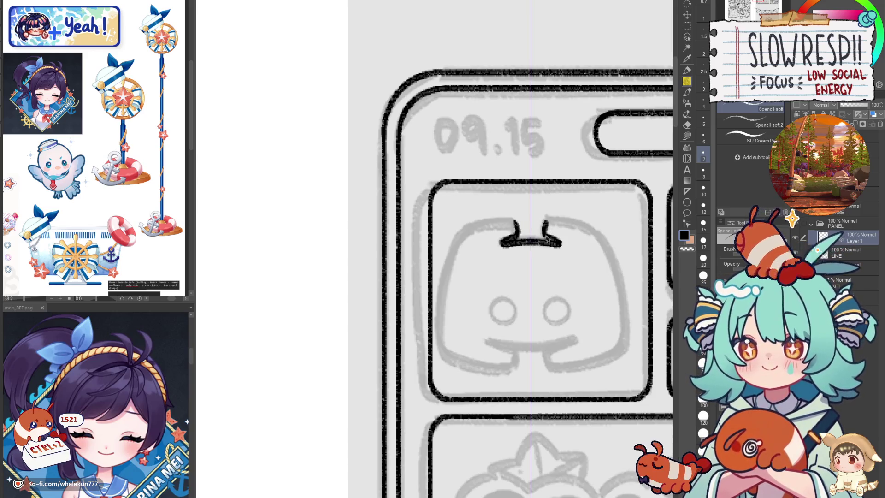
{"action": "left_click_drag", "start_coordinate": [546, 277], "coordinate": [574, 238]}
{"action": "mouse_move", "coordinate": [516, 302]}
{"action": "left_mouse_down"}
{"action": "mouse_move", "coordinate": [580, 305]}
{"action": "mouse_move", "coordinate": [559, 304]}
{"action": "mouse_move", "coordinate": [578, 295]}
{"action": "mouse_move", "coordinate": [516, 303]}
{"action": "mouse_move", "coordinate": [527, 318]}
{"action": "left_mouse_up"}
{"action": "key", "text": "ctrl+z"}
{"action": "key", "text": "ctrl+z"}
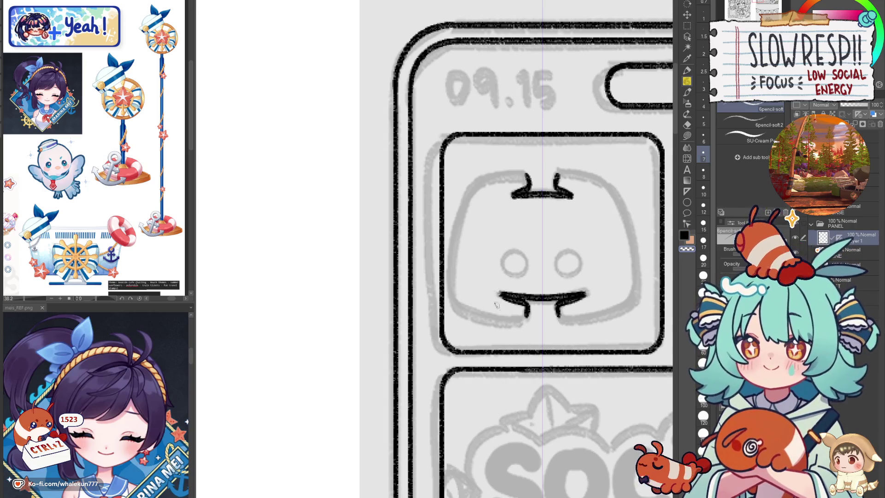
{"action": "key", "text": "ctrl+z"}
- Ink the mirrored top arcs, both sides and the bottom stroke of the Discord logo
{"action": "left_click_drag", "start_coordinate": [505, 295], "coordinate": [498, 340]}
{"action": "mouse_move", "coordinate": [463, 233]}
{"action": "left_mouse_down"}
{"action": "mouse_move", "coordinate": [492, 219]}
{"action": "mouse_move", "coordinate": [520, 223]}
{"action": "mouse_move", "coordinate": [470, 228]}
{"action": "mouse_move", "coordinate": [518, 217]}
{"action": "mouse_move", "coordinate": [522, 226]}
{"action": "mouse_move", "coordinate": [456, 244]}
{"action": "mouse_move", "coordinate": [443, 348]}
{"action": "mouse_move", "coordinate": [445, 341]}
{"action": "left_mouse_up"}
{"action": "key", "text": "ctrl+z"}
{"action": "key", "text": "ctrl+z"}
{"action": "left_click_drag", "start_coordinate": [604, 316], "coordinate": [546, 293]}
{"action": "key", "text": "ctrl+z"}
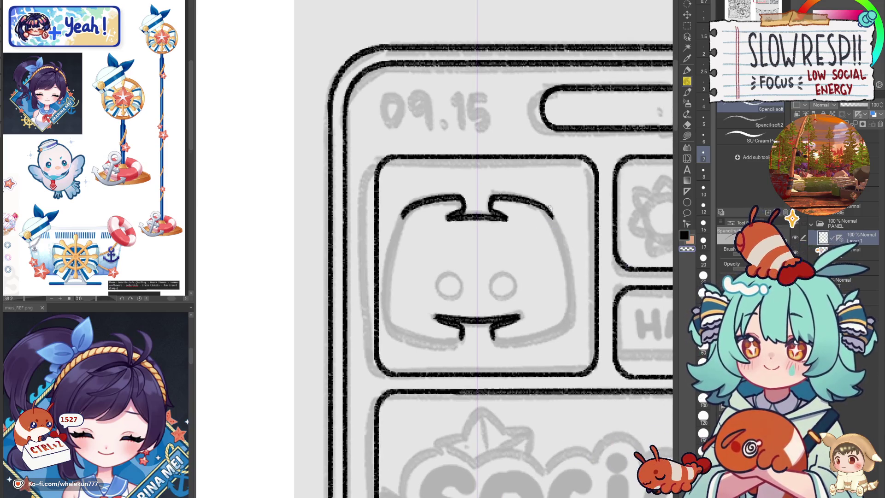
{"action": "mouse_move", "coordinate": [543, 206]}
{"action": "left_mouse_down"}
{"action": "mouse_move", "coordinate": [567, 259]}
{"action": "mouse_move", "coordinate": [577, 319]}
{"action": "mouse_move", "coordinate": [554, 225]}
{"action": "mouse_move", "coordinate": [571, 299]}
{"action": "mouse_move", "coordinate": [563, 329]}
{"action": "left_mouse_up"}
{"action": "key", "text": "ctrl+z"}
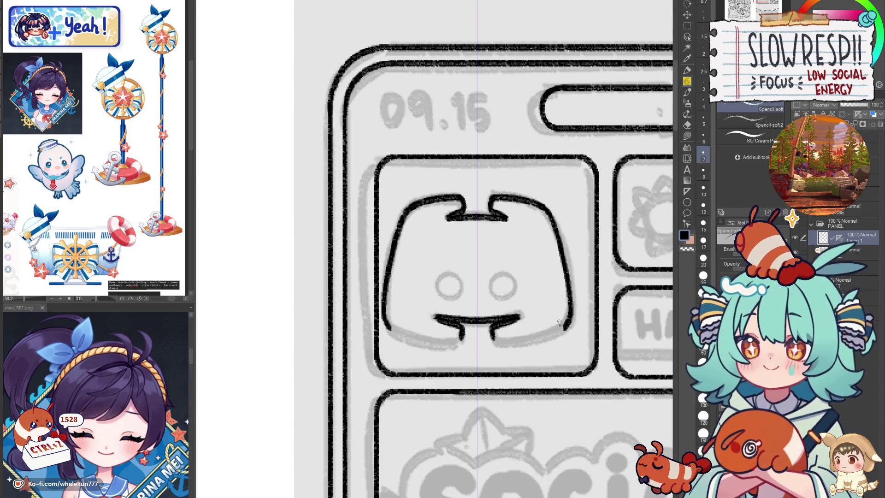
{"action": "left_click_drag", "start_coordinate": [481, 295], "coordinate": [488, 296]}
{"action": "mouse_move", "coordinate": [501, 336]}
{"action": "left_mouse_down"}
{"action": "mouse_move", "coordinate": [503, 346]}
{"action": "mouse_move", "coordinate": [535, 346]}
{"action": "mouse_move", "coordinate": [522, 344]}
{"action": "left_mouse_up"}
{"action": "key", "text": "ctrl+z"}
{"action": "key", "text": "ctrl+z"}
{"action": "mouse_move", "coordinate": [499, 334]}
{"action": "left_mouse_down"}
{"action": "mouse_move", "coordinate": [503, 342]}
{"action": "mouse_move", "coordinate": [558, 339]}
{"action": "mouse_move", "coordinate": [575, 319]}
{"action": "mouse_move", "coordinate": [547, 352]}
{"action": "mouse_move", "coordinate": [458, 244]}
{"action": "mouse_move", "coordinate": [566, 336]}
{"action": "left_mouse_up"}
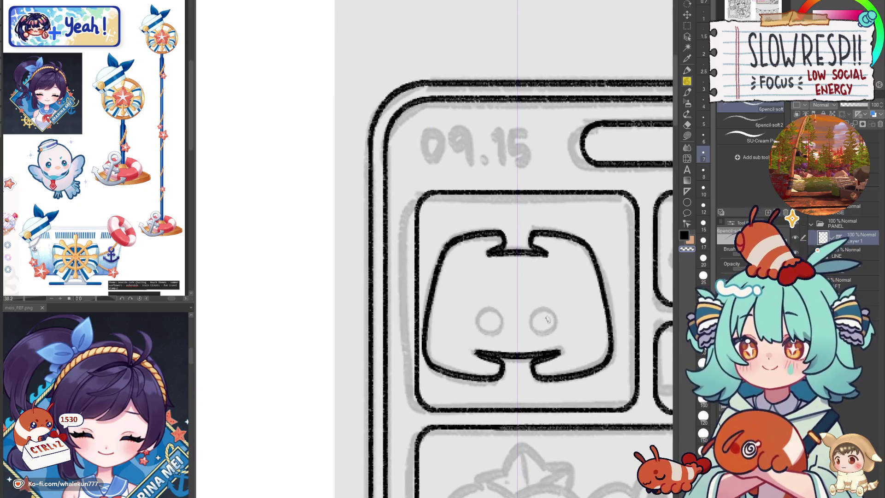
- Ink the Discord logo's mirrored eye ovals
{"action": "mouse_move", "coordinate": [540, 307]}
{"action": "left_mouse_down"}
{"action": "mouse_move", "coordinate": [529, 325]}
{"action": "mouse_move", "coordinate": [558, 318]}
{"action": "mouse_move", "coordinate": [542, 308]}
{"action": "mouse_move", "coordinate": [530, 323]}
{"action": "mouse_move", "coordinate": [557, 319]}
{"action": "mouse_move", "coordinate": [546, 315]}
{"action": "left_mouse_up"}
{"action": "key", "text": "ctrl+z"}
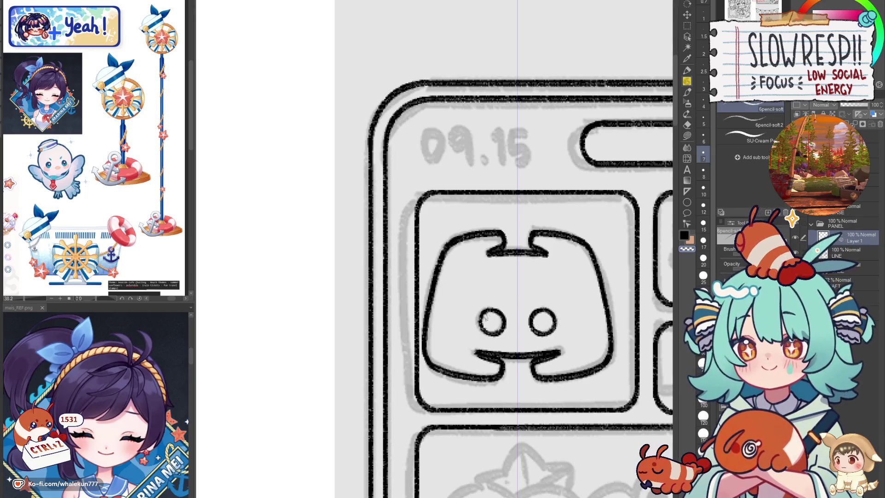
{"action": "mouse_move", "coordinate": [483, 308]}
{"action": "left_mouse_down"}
{"action": "mouse_move", "coordinate": [480, 326]}
{"action": "mouse_move", "coordinate": [495, 332]}
{"action": "left_mouse_up"}
{"action": "key", "text": "ctrl+z"}
- Restroke the logo's top corners until they sit cleanly
{"action": "mouse_move", "coordinate": [580, 231]}
{"action": "left_mouse_down"}
{"action": "mouse_move", "coordinate": [516, 193]}
{"action": "mouse_move", "coordinate": [530, 228]}
{"action": "left_mouse_up"}
{"action": "key", "text": "ctrl+z"}
{"action": "left_click_drag", "start_coordinate": [505, 198], "coordinate": [534, 240]}
{"action": "key", "text": "ctrl+z"}
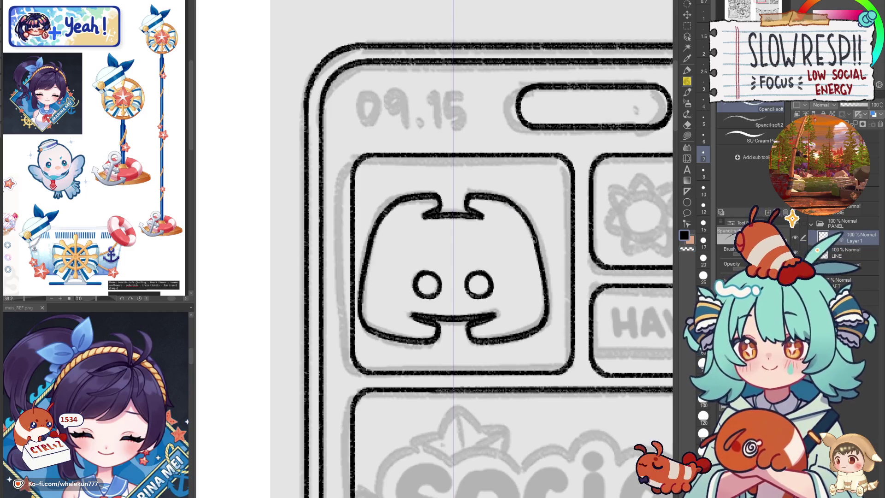
{"action": "key", "text": "ctrl+z"}
{"action": "left_click_drag", "start_coordinate": [504, 197], "coordinate": [534, 239]}
{"action": "key", "text": "ctrl+z"}
{"action": "key", "text": "ctrl+z"}
{"action": "left_click_drag", "start_coordinate": [504, 197], "coordinate": [534, 242]}
{"action": "key", "text": "ctrl+z"}
{"action": "left_click_drag", "start_coordinate": [503, 195], "coordinate": [529, 229]}
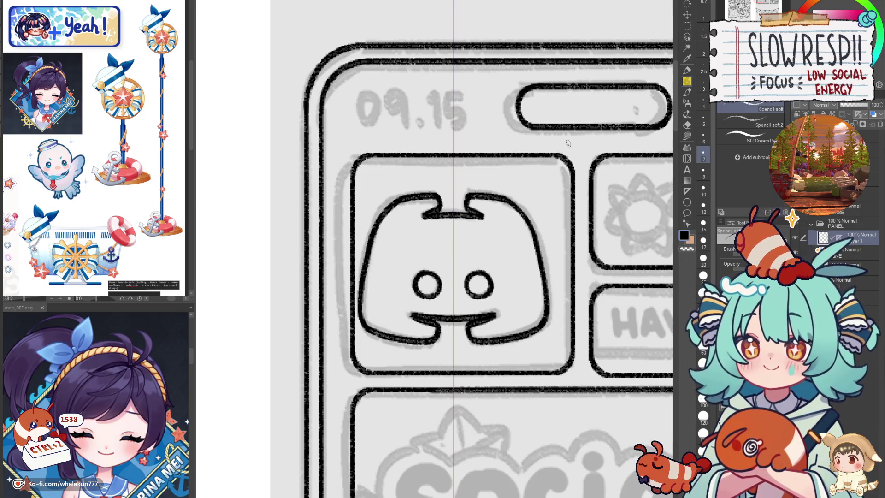
{"action": "left_click_drag", "start_coordinate": [562, 171], "coordinate": [571, 162]}
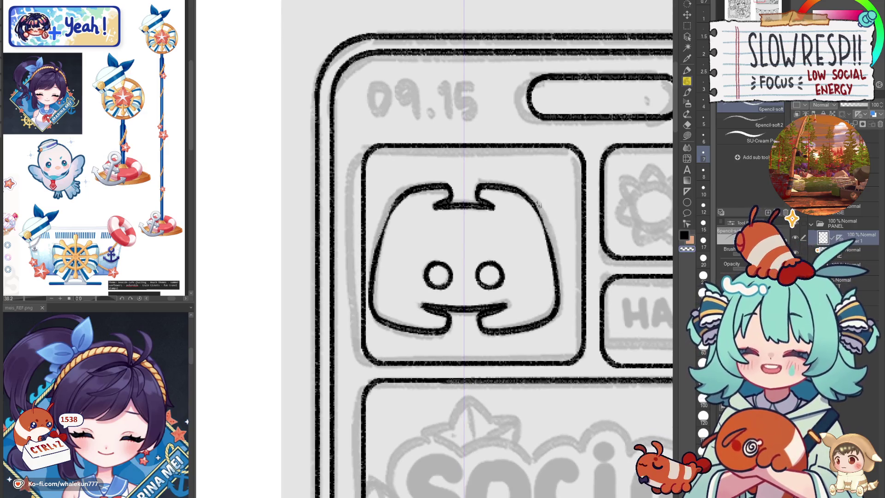
{"action": "left_click_drag", "start_coordinate": [530, 196], "coordinate": [548, 254]}
{"action": "key", "text": "ctrl+z"}
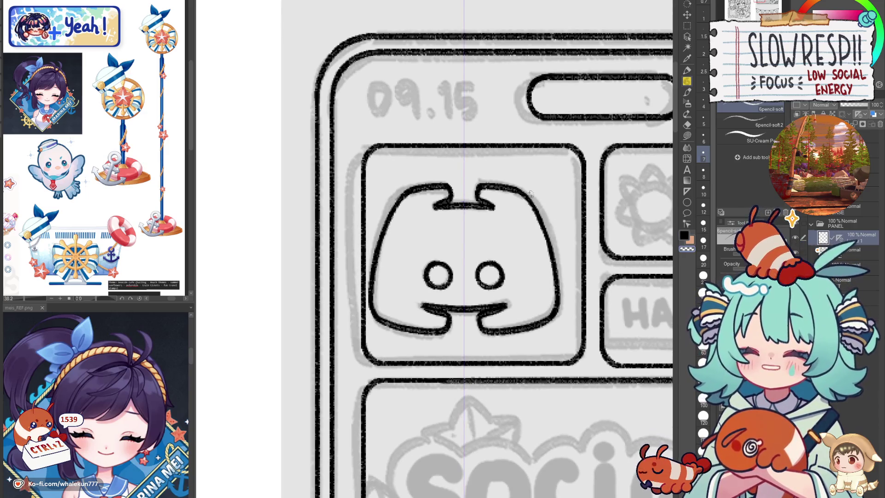
- Touch up the logo's right edge and ink its mouth line
{"action": "mouse_move", "coordinate": [558, 300]}
{"action": "left_mouse_down"}
{"action": "mouse_move", "coordinate": [566, 260]}
{"action": "mouse_move", "coordinate": [550, 282]}
{"action": "left_mouse_up"}
{"action": "key", "text": "ctrl+z"}
{"action": "left_click_drag", "start_coordinate": [565, 241], "coordinate": [549, 282]}
{"action": "key", "text": "ctrl+z"}
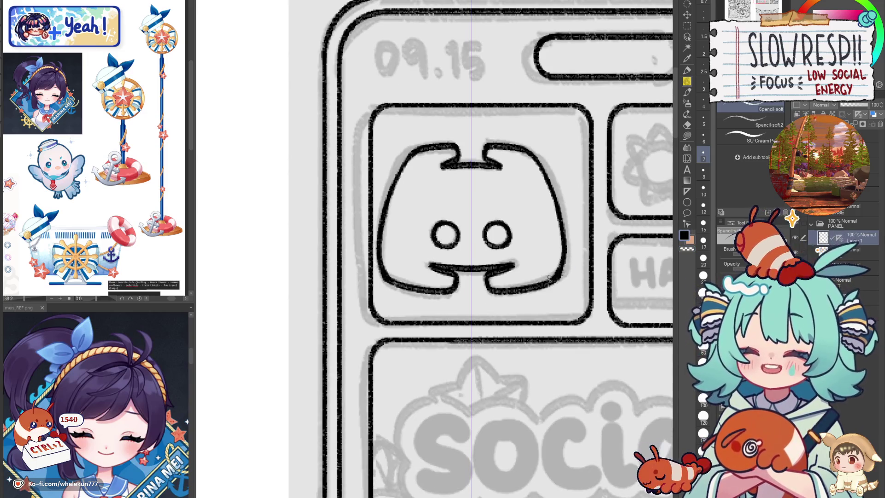
{"action": "left_click_drag", "start_coordinate": [565, 243], "coordinate": [549, 282]}
{"action": "key", "text": "ctrl+z"}
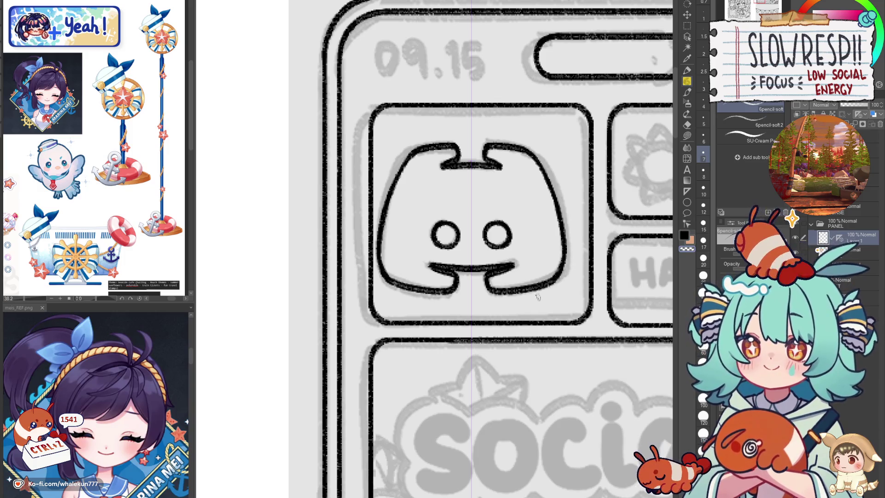
{"action": "scroll", "coordinate": [561, 269], "scroll_direction": "down", "scroll_amount": 5}
{"action": "scroll", "coordinate": [561, 269], "scroll_direction": "up", "scroll_amount": 3}
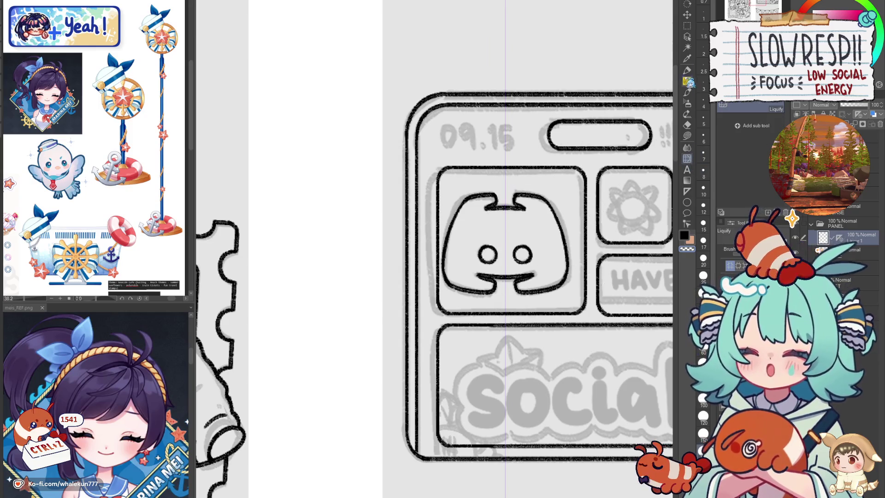
{"action": "scroll", "coordinate": [493, 238], "scroll_direction": "up", "scroll_amount": 2}
{"action": "left_click_drag", "start_coordinate": [422, 251], "coordinate": [513, 253]}
{"action": "key", "text": "ctrl+z"}
{"action": "key", "text": "ctrl+z"}
{"action": "key", "text": "ctrl+z"}
{"action": "mouse_move", "coordinate": [422, 255]}
{"action": "left_mouse_down"}
{"action": "mouse_move", "coordinate": [514, 255]}
{"action": "mouse_move", "coordinate": [426, 254]}
{"action": "left_mouse_up"}
{"action": "key", "text": "ctrl+z"}
{"action": "key", "text": "ctrl+z"}
{"action": "key", "text": "ctrl+z"}
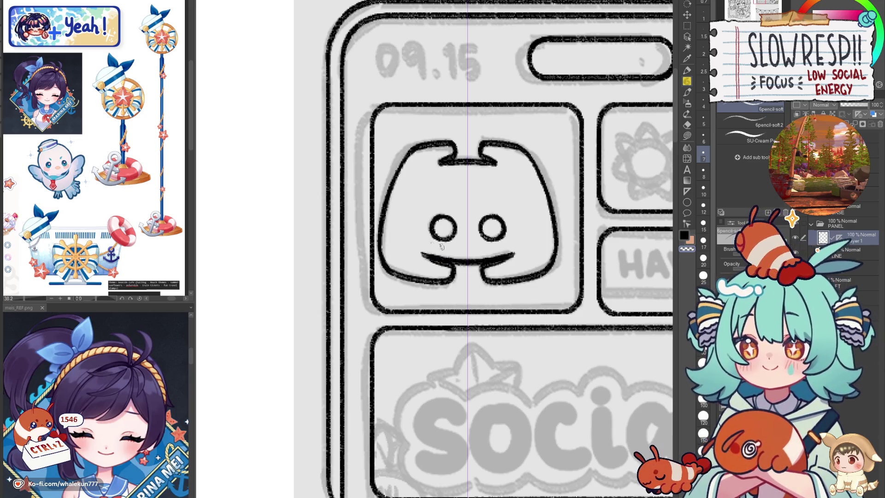
- Auto Select the logo's box and nudge the lineart slightly up and right
{"action": "left_click_drag", "start_coordinate": [515, 247], "coordinate": [531, 337]}
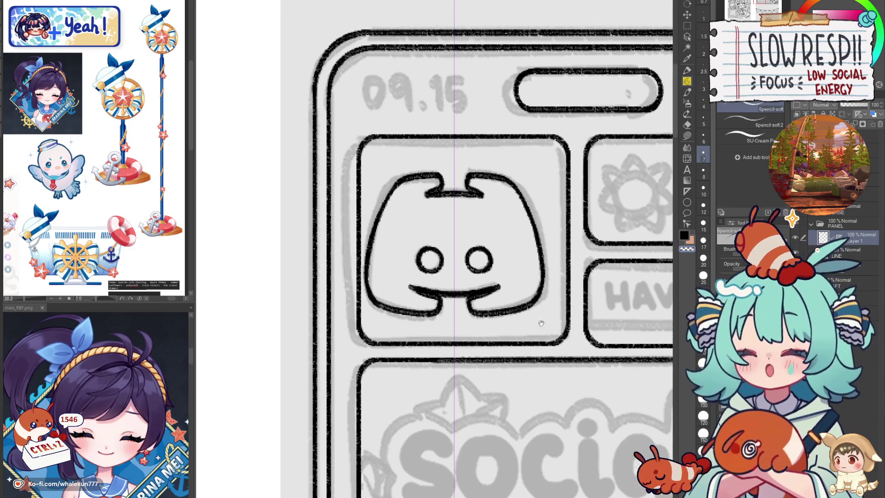
{"action": "key", "text": "w"}
{"action": "left_click", "coordinate": [391, 157]}
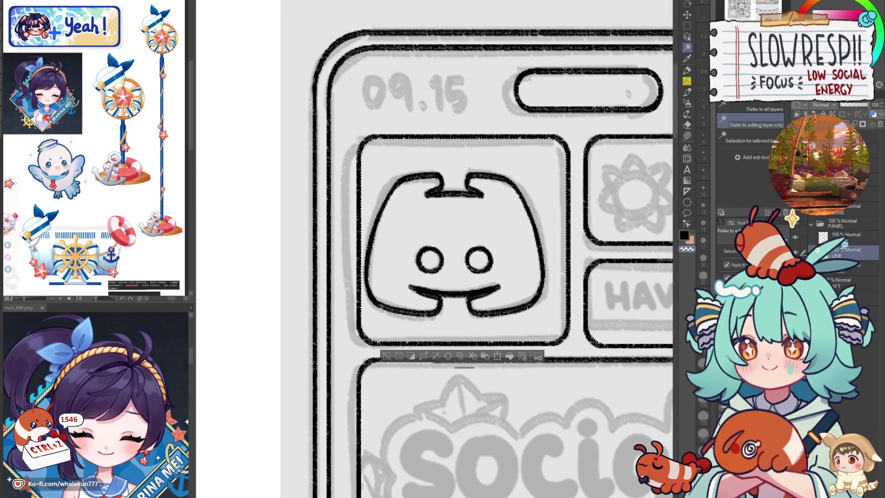
{"action": "left_click_drag", "start_coordinate": [456, 244], "coordinate": [465, 241]}
{"action": "key", "text": "ctrl+d"}
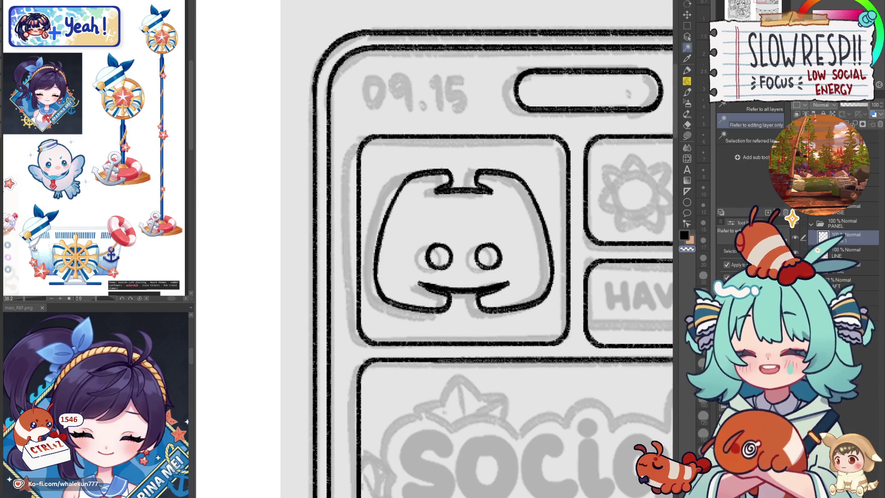
{"action": "scroll", "coordinate": [513, 354], "scroll_direction": "down", "scroll_amount": 6}
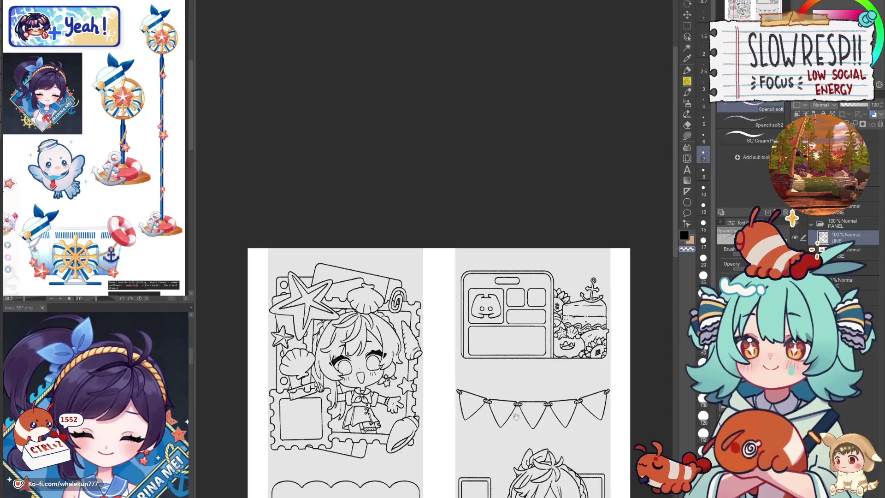
{"action": "scroll", "coordinate": [511, 389], "scroll_direction": "down", "scroll_amount": 3}
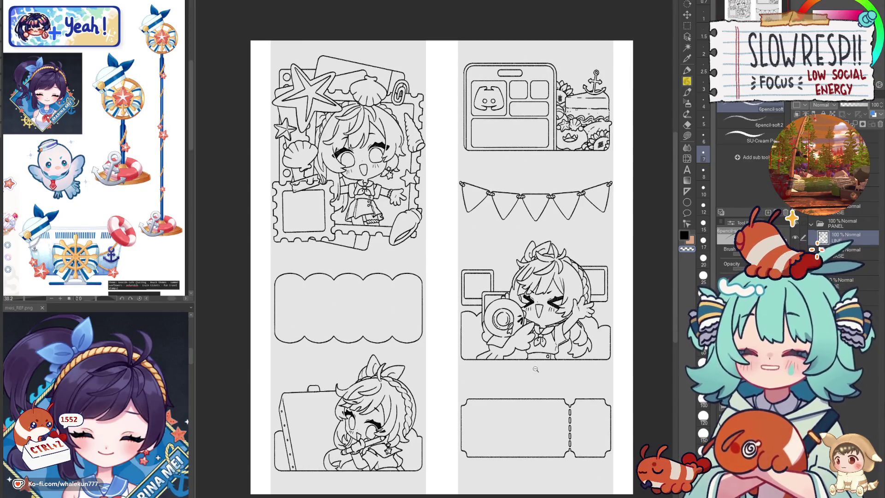
{"action": "scroll", "coordinate": [541, 300], "scroll_direction": "up", "scroll_amount": 3}
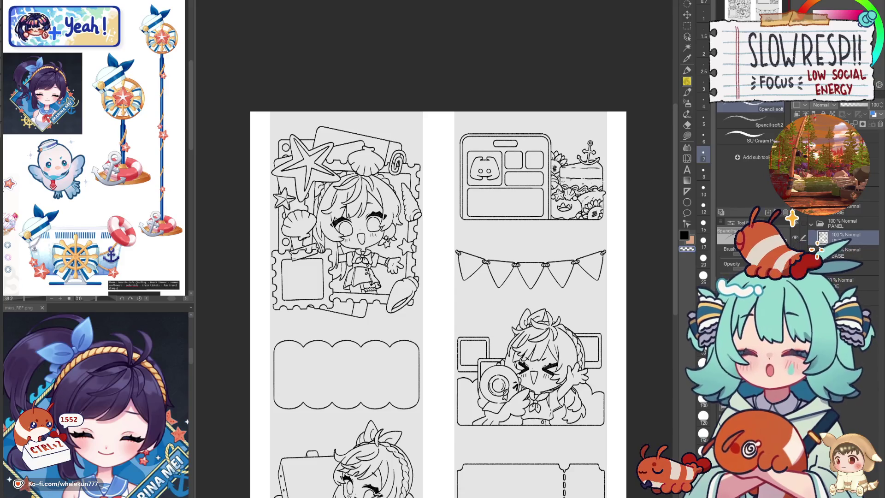
{"action": "left_click", "coordinate": [794, 251]}
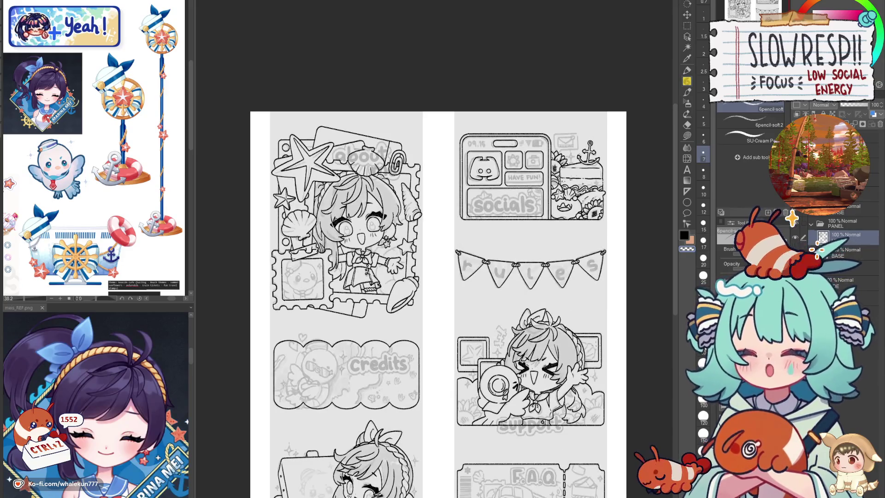
{"action": "scroll", "coordinate": [432, 304], "scroll_direction": "up", "scroll_amount": 5}
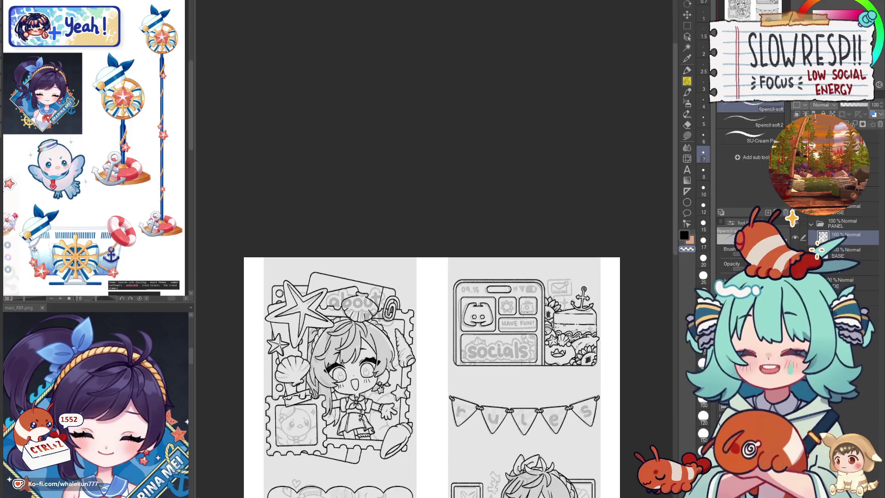
{"action": "scroll", "coordinate": [551, 318], "scroll_direction": "up", "scroll_amount": 3}
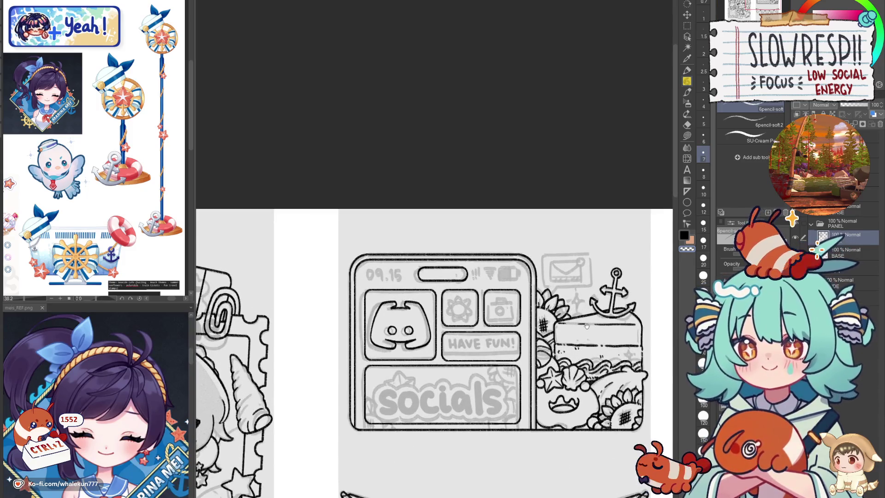
{"action": "scroll", "coordinate": [594, 333], "scroll_direction": "down", "scroll_amount": 4}
{"action": "key", "text": "h"}
{"action": "key", "text": "h"}
{"action": "scroll", "coordinate": [481, 445], "scroll_direction": "down", "scroll_amount": 4}
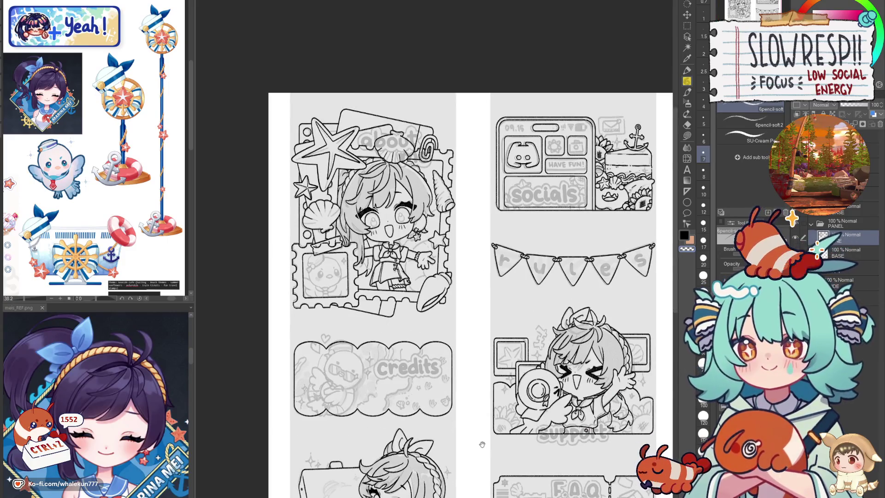
{"action": "left_click_drag", "start_coordinate": [507, 440], "coordinate": [568, 354]}
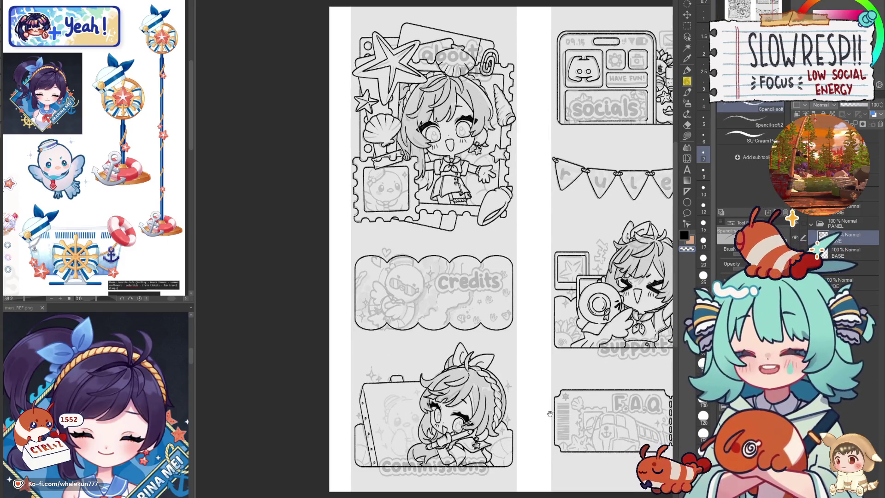
{"action": "left_click_drag", "start_coordinate": [575, 434], "coordinate": [482, 369]}
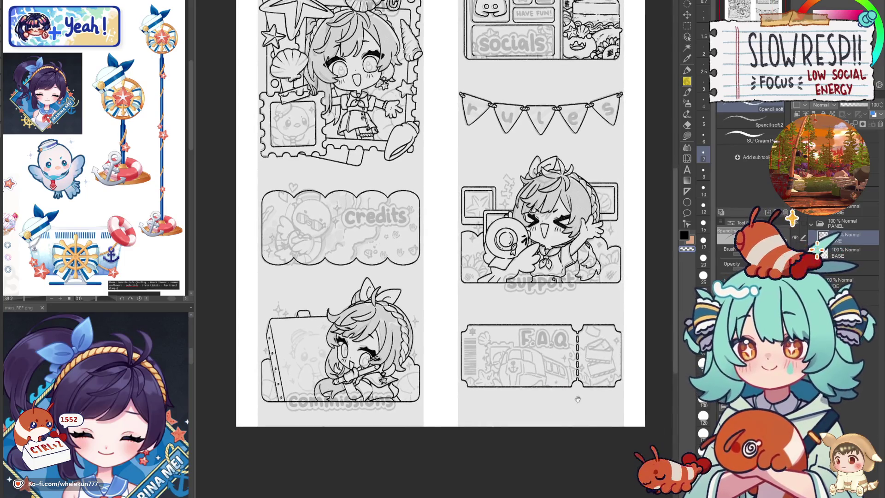
{"action": "mouse_move", "coordinate": [576, 418]}
{"action": "left_mouse_down"}
{"action": "mouse_move", "coordinate": [559, 369]}
{"action": "mouse_move", "coordinate": [628, 333]}
{"action": "left_mouse_up"}
{"action": "scroll", "coordinate": [567, 289], "scroll_direction": "up", "scroll_amount": 3}
{"action": "scroll", "coordinate": [475, 293], "scroll_direction": "up", "scroll_amount": 3}
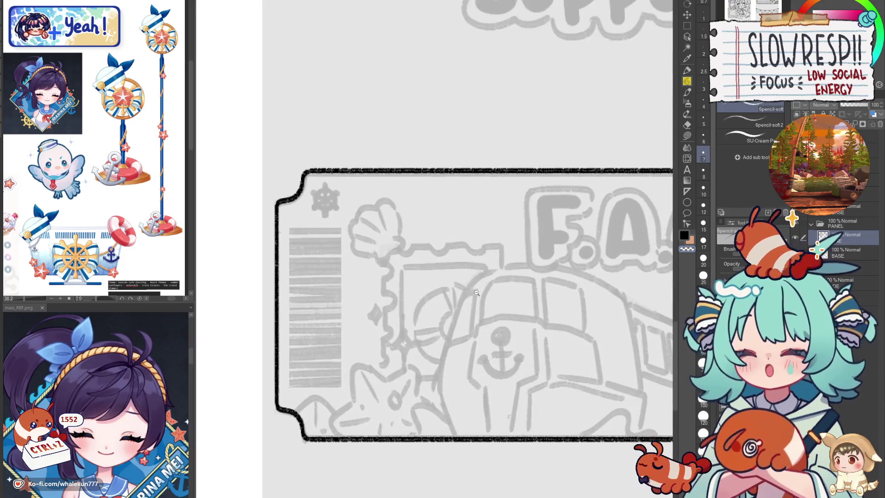
{"action": "mouse_move", "coordinate": [503, 266]}
{"action": "left_mouse_down"}
{"action": "mouse_move", "coordinate": [479, 279]}
{"action": "mouse_move", "coordinate": [454, 313]}
{"action": "mouse_move", "coordinate": [446, 345]}
{"action": "left_mouse_up"}
{"action": "key", "text": "ctrl+z"}
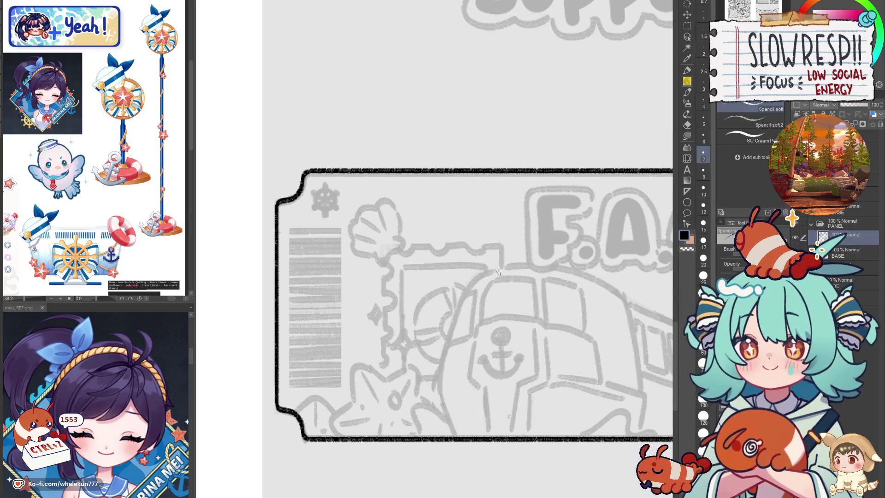
{"action": "scroll", "coordinate": [542, 337], "scroll_direction": "down", "scroll_amount": 5}
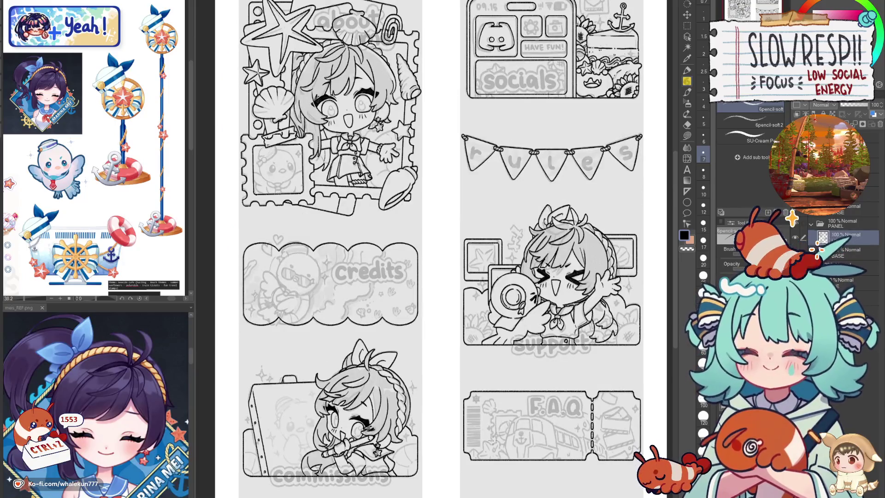
{"action": "scroll", "coordinate": [492, 438], "scroll_direction": "up", "scroll_amount": 5}
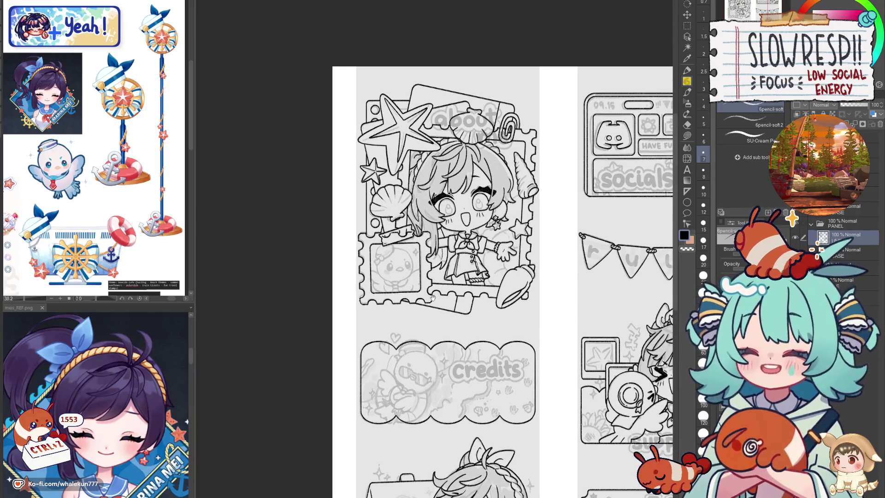
{"action": "scroll", "coordinate": [478, 305], "scroll_direction": "up", "scroll_amount": 1}
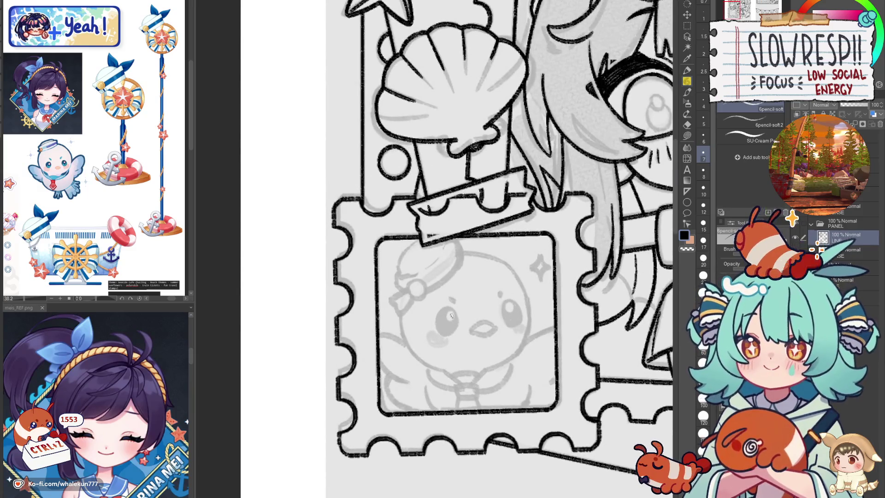
- Ink and fill the chick's left eye in black
{"action": "scroll", "coordinate": [454, 311], "scroll_direction": "up", "scroll_amount": 2}
{"action": "mouse_move", "coordinate": [447, 305]}
{"action": "left_mouse_down"}
{"action": "mouse_move", "coordinate": [430, 336]}
{"action": "mouse_move", "coordinate": [455, 339]}
{"action": "mouse_move", "coordinate": [442, 308]}
{"action": "mouse_move", "coordinate": [440, 343]}
{"action": "mouse_move", "coordinate": [456, 341]}
{"action": "left_mouse_up"}
{"action": "key", "text": "ctrl+z"}
{"action": "mouse_move", "coordinate": [450, 305]}
{"action": "left_mouse_down"}
{"action": "mouse_move", "coordinate": [433, 320]}
{"action": "mouse_move", "coordinate": [456, 339]}
{"action": "mouse_move", "coordinate": [449, 306]}
{"action": "mouse_move", "coordinate": [436, 334]}
{"action": "left_mouse_up"}
{"action": "key", "text": "ctrl+z"}
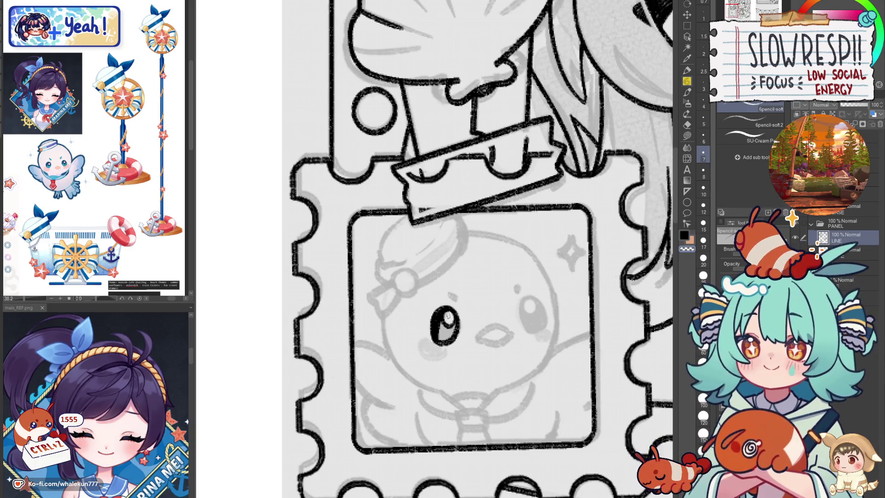
{"action": "left_click_drag", "start_coordinate": [437, 330], "coordinate": [447, 332]}
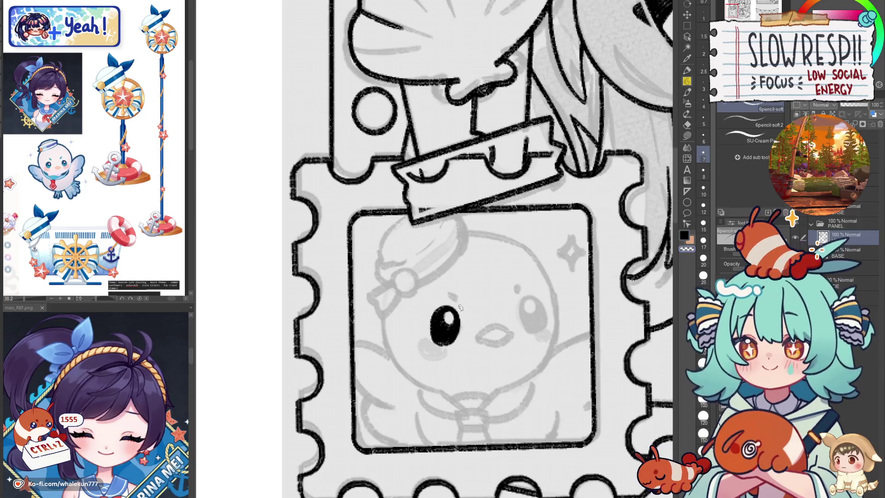
{"action": "mouse_move", "coordinate": [462, 332]}
{"action": "left_mouse_down"}
{"action": "mouse_move", "coordinate": [438, 320]}
{"action": "mouse_move", "coordinate": [430, 330]}
{"action": "mouse_move", "coordinate": [450, 331]}
{"action": "left_mouse_up"}
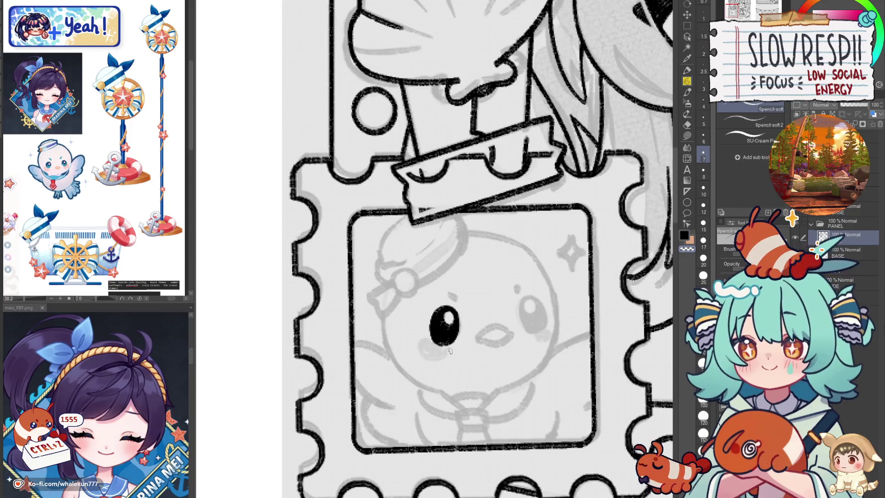
{"action": "key", "text": "ctrl+z"}
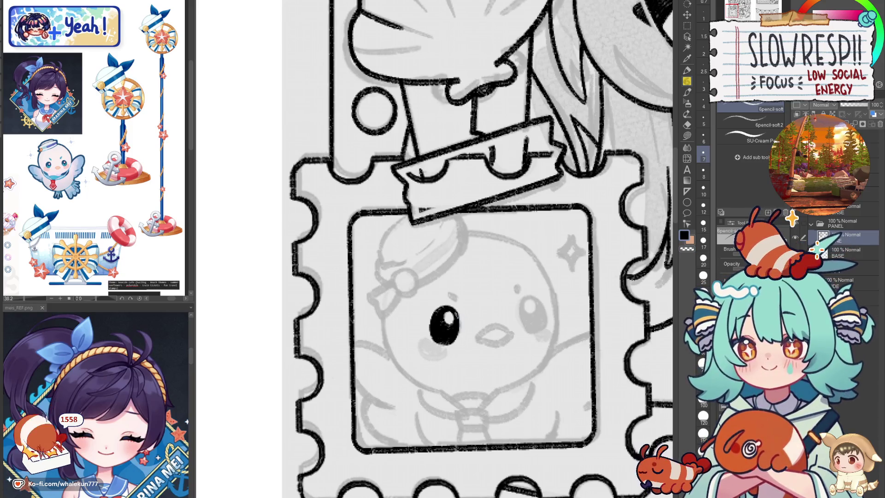
{"action": "key", "text": "ctrl+z"}
- Ink a frowning brow and the chick's right eye oval
{"action": "left_click_drag", "start_coordinate": [480, 343], "coordinate": [476, 351]}
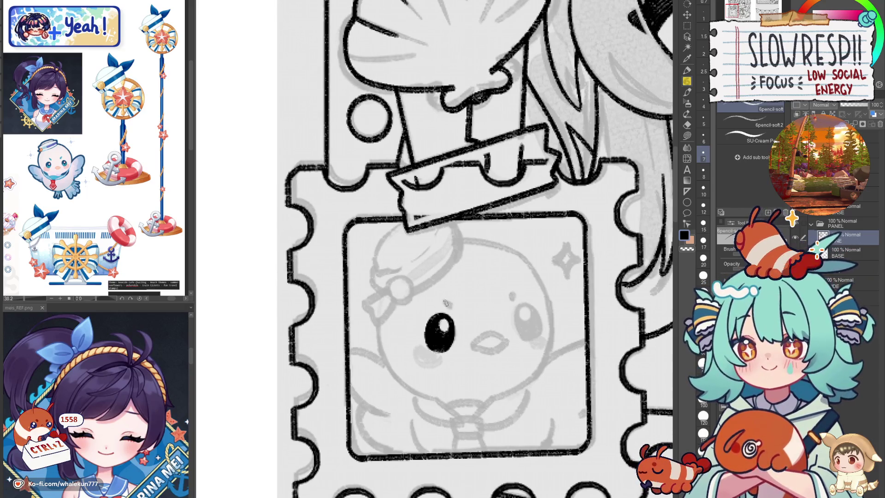
{"action": "mouse_move", "coordinate": [442, 300]}
{"action": "left_mouse_down"}
{"action": "mouse_move", "coordinate": [462, 315]}
{"action": "mouse_move", "coordinate": [457, 308]}
{"action": "left_mouse_up"}
{"action": "key", "text": "ctrl+z"}
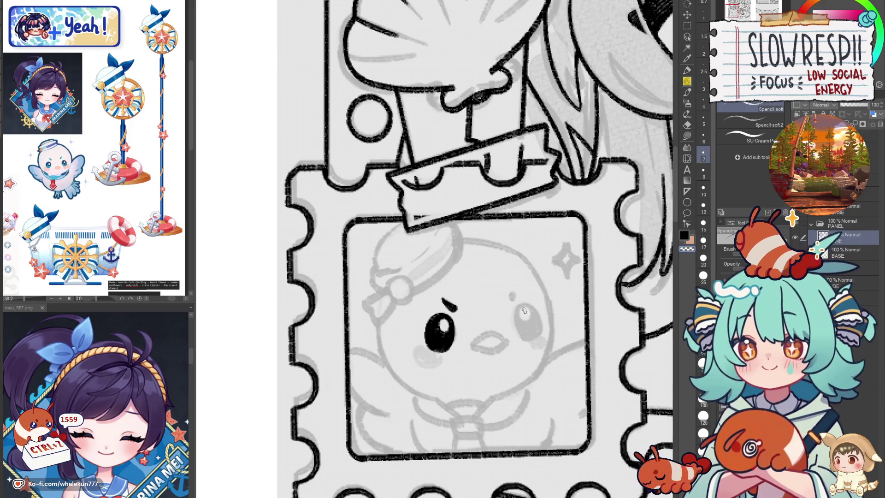
{"action": "key", "text": "ctrl+z"}
{"action": "mouse_move", "coordinate": [518, 308]}
{"action": "left_mouse_down"}
{"action": "mouse_move", "coordinate": [515, 336]}
{"action": "mouse_move", "coordinate": [530, 342]}
{"action": "left_mouse_up"}
{"action": "mouse_move", "coordinate": [517, 304]}
{"action": "left_mouse_down"}
{"action": "mouse_move", "coordinate": [542, 325]}
{"action": "mouse_move", "coordinate": [529, 342]}
{"action": "left_mouse_up"}
{"action": "key", "text": "ctrl+z"}
{"action": "mouse_move", "coordinate": [517, 307]}
{"action": "left_mouse_down"}
{"action": "mouse_move", "coordinate": [542, 325]}
{"action": "mouse_move", "coordinate": [525, 341]}
{"action": "mouse_move", "coordinate": [543, 321]}
{"action": "left_mouse_up"}
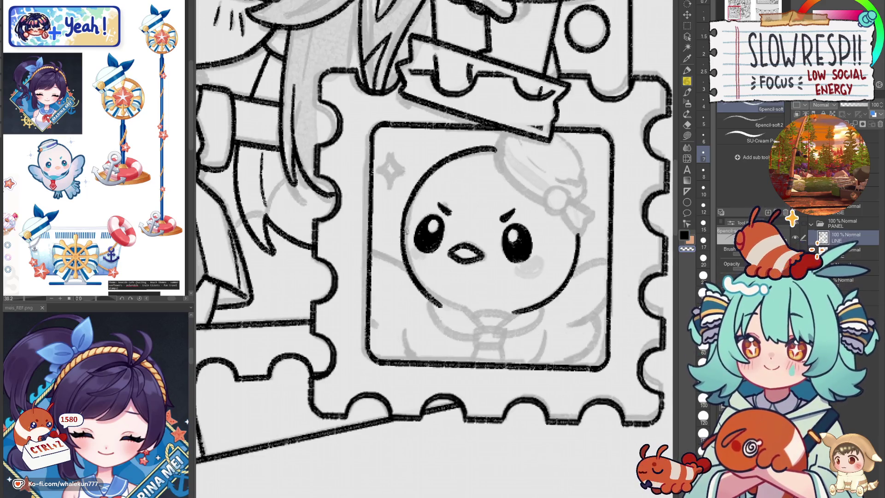
- Try several lower-left face outline strokes on the chick
{"action": "left_click_drag", "start_coordinate": [427, 259], "coordinate": [425, 321]}
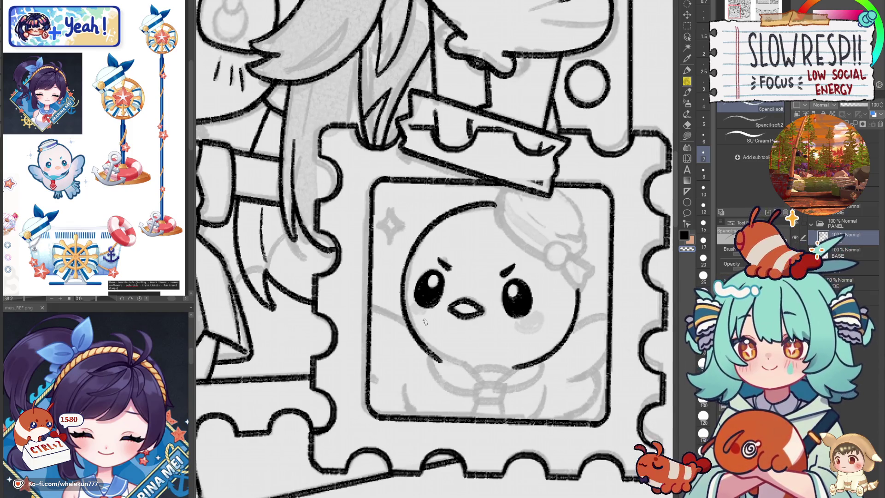
{"action": "scroll", "coordinate": [432, 183], "scroll_direction": "down", "scroll_amount": 3}
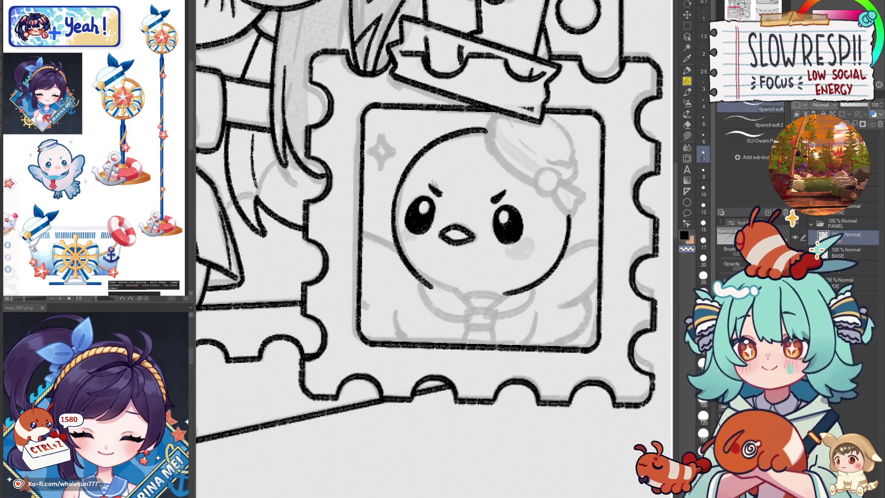
{"action": "left_click_drag", "start_coordinate": [400, 257], "coordinate": [454, 297]}
{"action": "key", "text": "ctrl+z"}
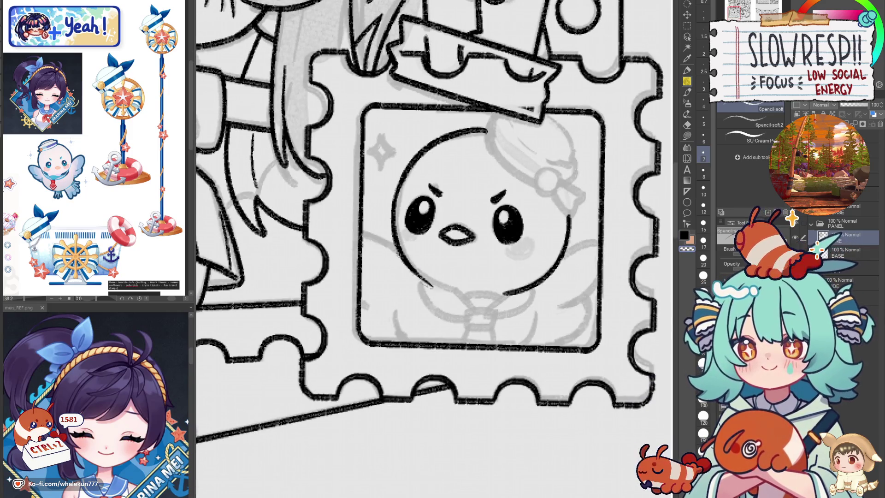
{"action": "left_click_drag", "start_coordinate": [400, 251], "coordinate": [460, 292]}
{"action": "key", "text": "ctrl+z"}
{"action": "left_click_drag", "start_coordinate": [411, 266], "coordinate": [458, 293]}
{"action": "key", "text": "ctrl+z"}
- Ink the chick's V-shaped collar, tie knot and collar sides, checking with a mirrored view
{"action": "key", "text": "h"}
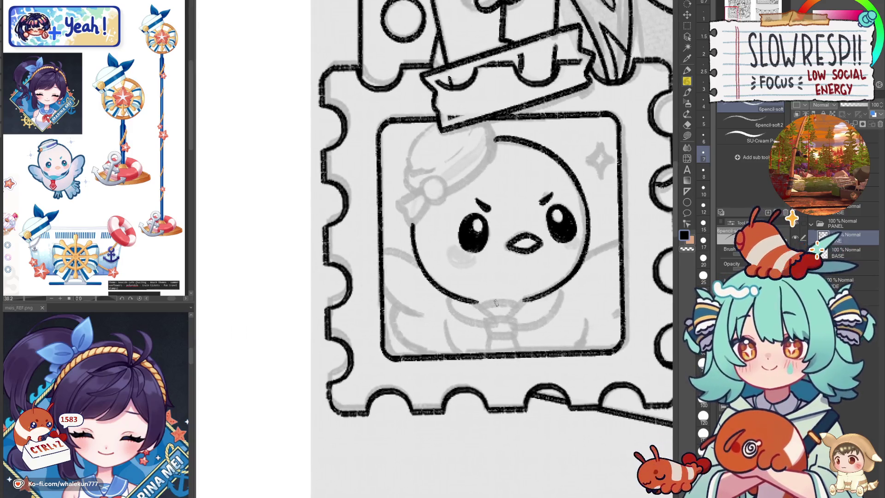
{"action": "mouse_move", "coordinate": [478, 302]}
{"action": "left_mouse_down"}
{"action": "mouse_move", "coordinate": [494, 319]}
{"action": "mouse_move", "coordinate": [524, 299]}
{"action": "mouse_move", "coordinate": [489, 320]}
{"action": "mouse_move", "coordinate": [517, 300]}
{"action": "left_mouse_up"}
{"action": "key", "text": "ctrl+z"}
{"action": "mouse_move", "coordinate": [470, 305]}
{"action": "left_mouse_down"}
{"action": "mouse_move", "coordinate": [482, 324]}
{"action": "mouse_move", "coordinate": [558, 302]}
{"action": "mouse_move", "coordinate": [560, 288]}
{"action": "left_mouse_up"}
{"action": "key", "text": "ctrl+z"}
{"action": "mouse_move", "coordinate": [507, 325]}
{"action": "left_mouse_down"}
{"action": "mouse_move", "coordinate": [553, 305]}
{"action": "mouse_move", "coordinate": [558, 287]}
{"action": "left_mouse_up"}
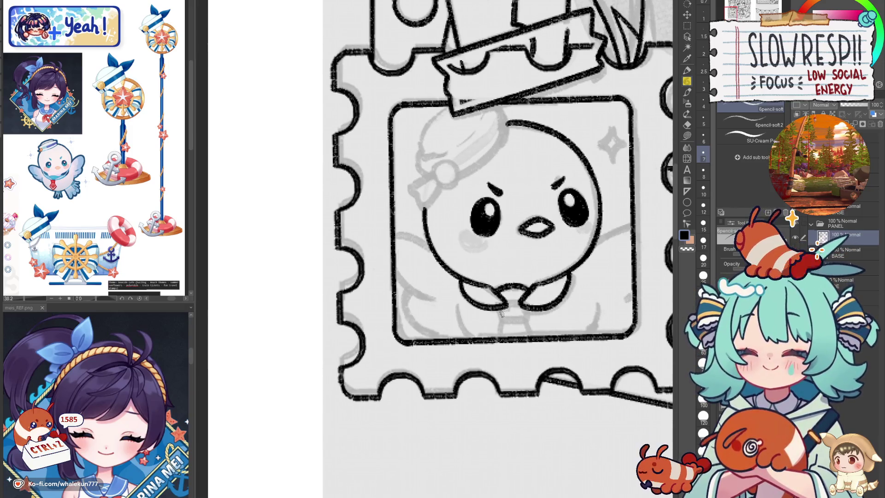
{"action": "mouse_move", "coordinate": [495, 307]}
{"action": "left_mouse_down"}
{"action": "mouse_move", "coordinate": [531, 305]}
{"action": "mouse_move", "coordinate": [498, 339]}
{"action": "mouse_move", "coordinate": [536, 341]}
{"action": "mouse_move", "coordinate": [533, 313]}
{"action": "left_mouse_up"}
{"action": "key", "text": "ctrl+z"}
{"action": "left_click_drag", "start_coordinate": [461, 301], "coordinate": [479, 338]}
{"action": "key", "text": "ctrl+z"}
{"action": "left_click_drag", "start_coordinate": [602, 301], "coordinate": [595, 326]}
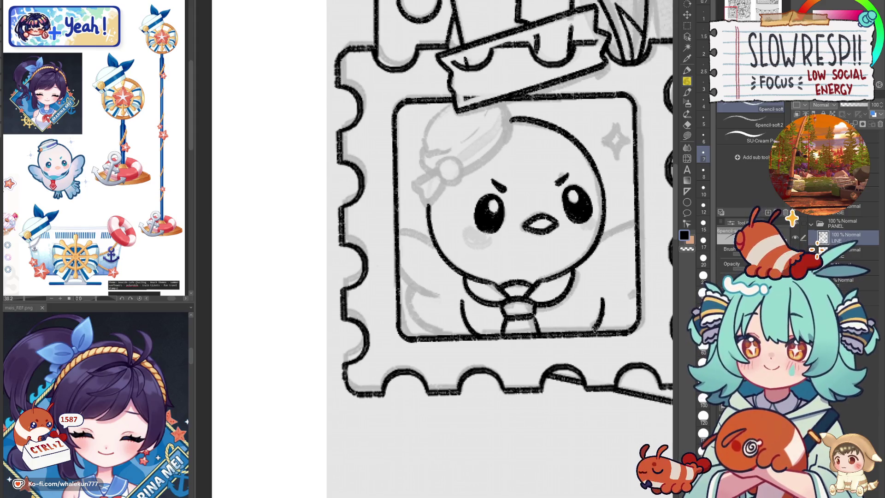
{"action": "left_click_drag", "start_coordinate": [608, 238], "coordinate": [636, 221]}
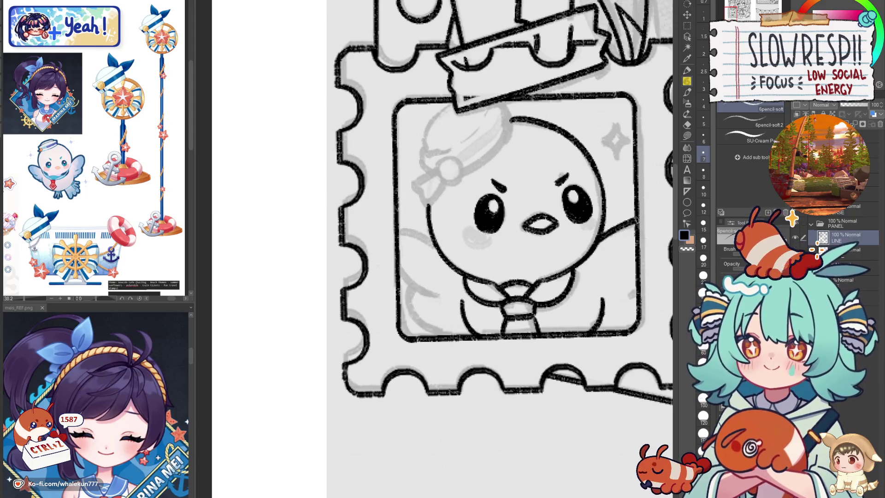
{"action": "left_click_drag", "start_coordinate": [635, 282], "coordinate": [618, 298]}
{"action": "key", "text": "ctrl+z"}
- Ink the chick's right wing strokes on a horizontally flipped canvas, then flip back
{"action": "key", "text": "h"}
{"action": "left_click_drag", "start_coordinate": [477, 259], "coordinate": [516, 241]}
{"action": "mouse_move", "coordinate": [516, 276]}
{"action": "left_mouse_down"}
{"action": "mouse_move", "coordinate": [480, 308]}
{"action": "mouse_move", "coordinate": [476, 340]}
{"action": "left_mouse_up"}
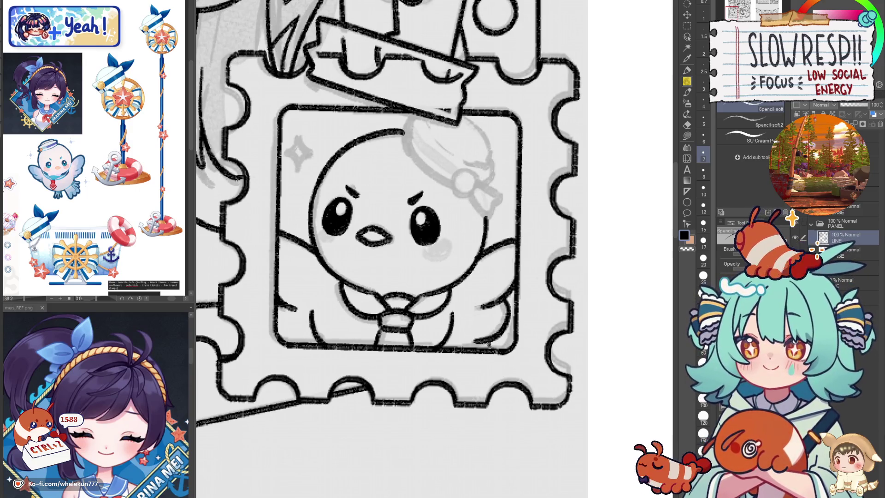
{"action": "key", "text": "h"}
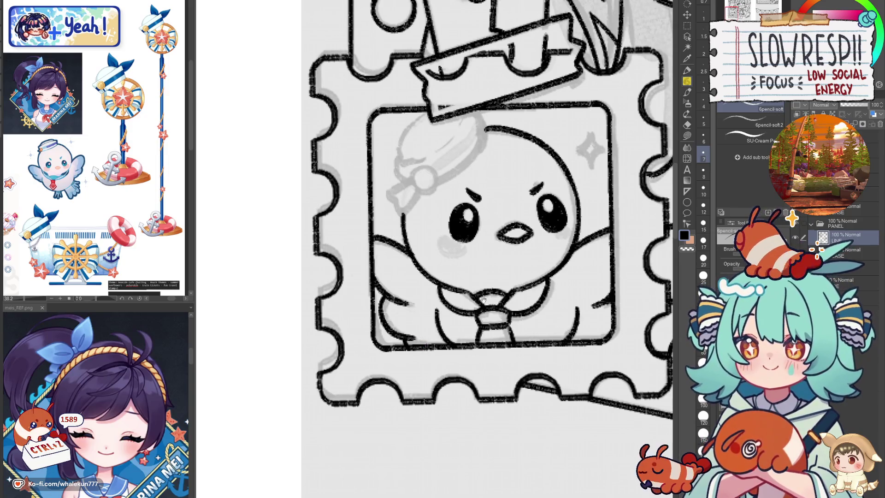
- Ink the chick's sailor hat outline, including its left edge and brim
{"action": "left_click_drag", "start_coordinate": [481, 300], "coordinate": [495, 353]}
{"action": "left_click_drag", "start_coordinate": [460, 277], "coordinate": [473, 330]}
{"action": "mouse_move", "coordinate": [421, 266]}
{"action": "left_mouse_down"}
{"action": "mouse_move", "coordinate": [422, 285]}
{"action": "mouse_move", "coordinate": [492, 229]}
{"action": "mouse_move", "coordinate": [509, 249]}
{"action": "mouse_move", "coordinate": [465, 288]}
{"action": "left_mouse_up"}
{"action": "key", "text": "ctrl+z"}
{"action": "left_click_drag", "start_coordinate": [501, 224], "coordinate": [507, 259]}
{"action": "key", "text": "ctrl+z"}
{"action": "mouse_move", "coordinate": [512, 243]}
{"action": "left_mouse_down"}
{"action": "mouse_move", "coordinate": [464, 292]}
{"action": "mouse_move", "coordinate": [502, 263]}
{"action": "mouse_move", "coordinate": [512, 238]}
{"action": "mouse_move", "coordinate": [505, 231]}
{"action": "mouse_move", "coordinate": [511, 249]}
{"action": "mouse_move", "coordinate": [467, 291]}
{"action": "mouse_move", "coordinate": [503, 263]}
{"action": "left_mouse_up"}
{"action": "key", "text": "ctrl+z"}
{"action": "key", "text": "ctrl+z"}
{"action": "key", "text": "ctrl+z"}
{"action": "key", "text": "ctrl+z"}
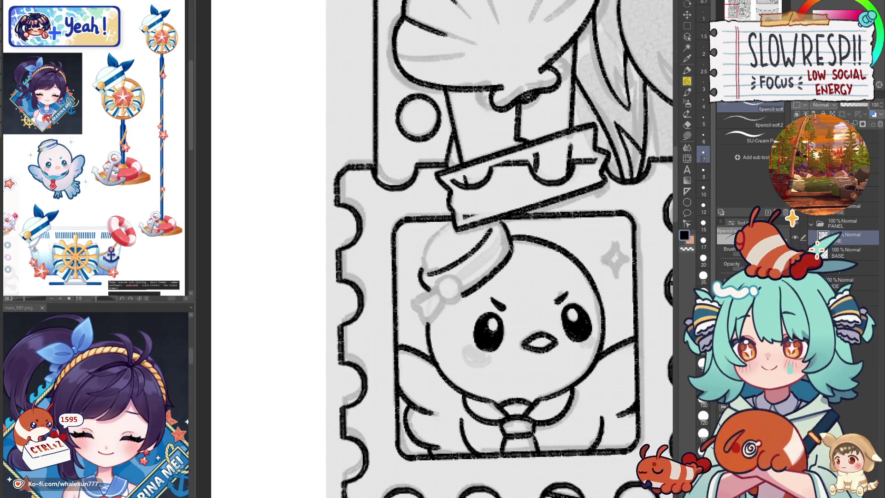
{"action": "mouse_move", "coordinate": [426, 273]}
{"action": "left_mouse_down"}
{"action": "mouse_move", "coordinate": [433, 237]}
{"action": "mouse_move", "coordinate": [454, 222]}
{"action": "left_mouse_up"}
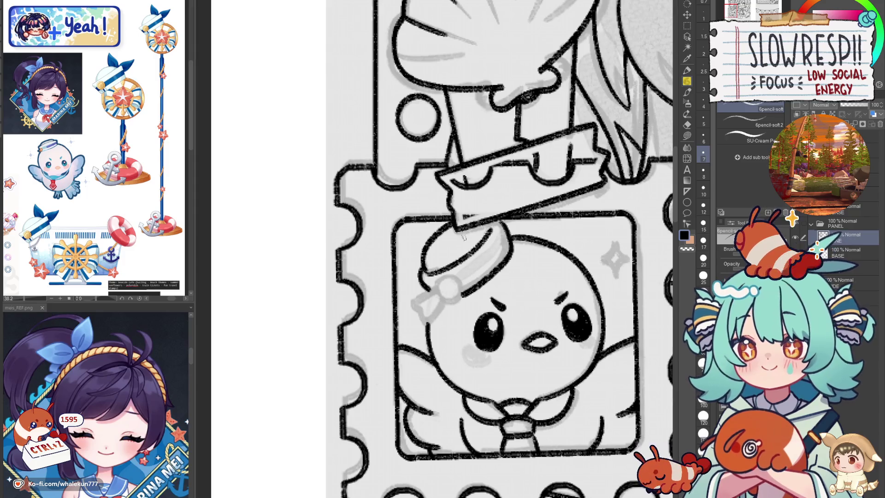
{"action": "mouse_move", "coordinate": [483, 260]}
{"action": "left_mouse_down"}
{"action": "mouse_move", "coordinate": [491, 242]}
{"action": "mouse_move", "coordinate": [444, 272]}
{"action": "mouse_move", "coordinate": [470, 276]}
{"action": "mouse_move", "coordinate": [447, 256]}
{"action": "mouse_move", "coordinate": [455, 283]}
{"action": "mouse_move", "coordinate": [457, 254]}
{"action": "mouse_move", "coordinate": [450, 272]}
{"action": "mouse_move", "coordinate": [420, 288]}
{"action": "mouse_move", "coordinate": [442, 302]}
{"action": "mouse_move", "coordinate": [454, 283]}
{"action": "left_mouse_up"}
{"action": "key", "text": "ctrl+z"}
{"action": "key", "text": "ctrl+z"}
- Zoom out over the page to bring the credits and FAQ panels into view
{"action": "scroll", "coordinate": [524, 201], "scroll_direction": "down", "scroll_amount": 3}
{"action": "left_click_drag", "start_coordinate": [524, 201], "coordinate": [478, 220]}
{"action": "scroll", "coordinate": [552, 350], "scroll_direction": "down", "scroll_amount": 3}
{"action": "left_click_drag", "start_coordinate": [552, 350], "coordinate": [475, 355]}
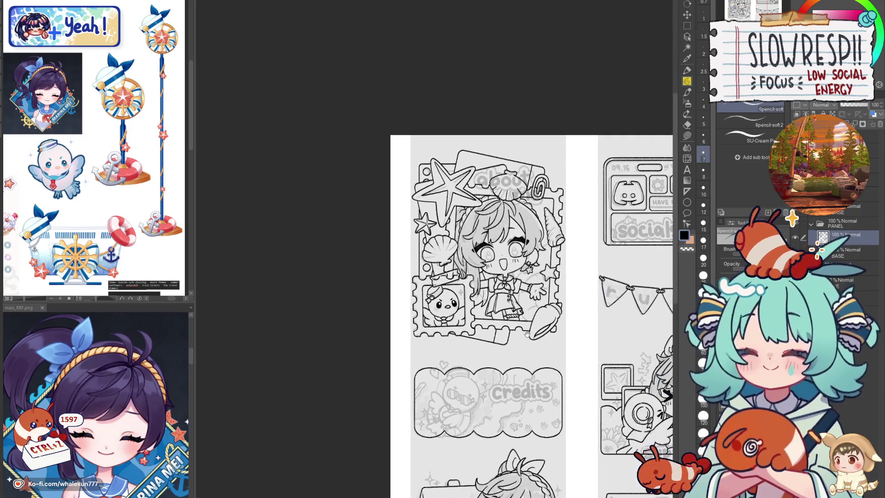
{"action": "left_click_drag", "start_coordinate": [531, 377], "coordinate": [515, 352]}
{"action": "left_click_drag", "start_coordinate": [548, 461], "coordinate": [513, 299]}
{"action": "left_click_drag", "start_coordinate": [515, 336], "coordinate": [530, 328]}
{"action": "scroll", "coordinate": [530, 328], "scroll_direction": "down", "scroll_amount": 3}
{"action": "scroll", "coordinate": [503, 323], "scroll_direction": "up", "scroll_amount": 2}
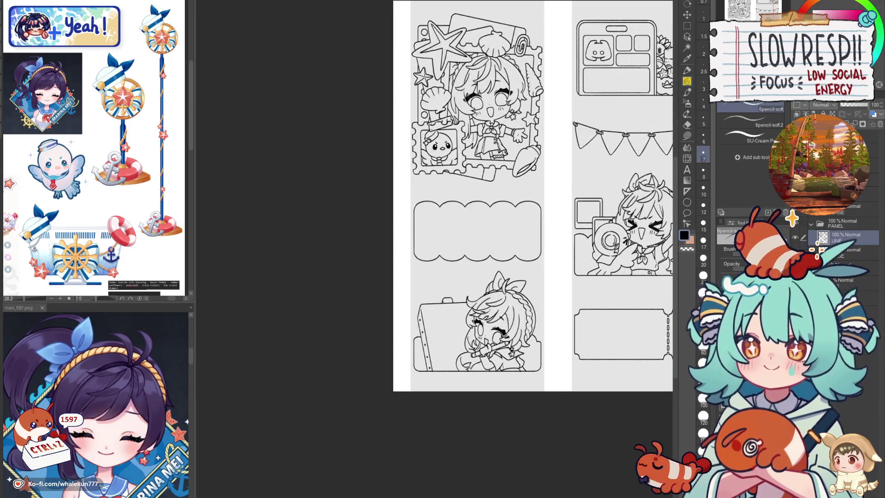
- Hide the grey sketch to check the lineart and name the blank PANEL layer LINE
{"action": "key", "text": "ctrl+0"}
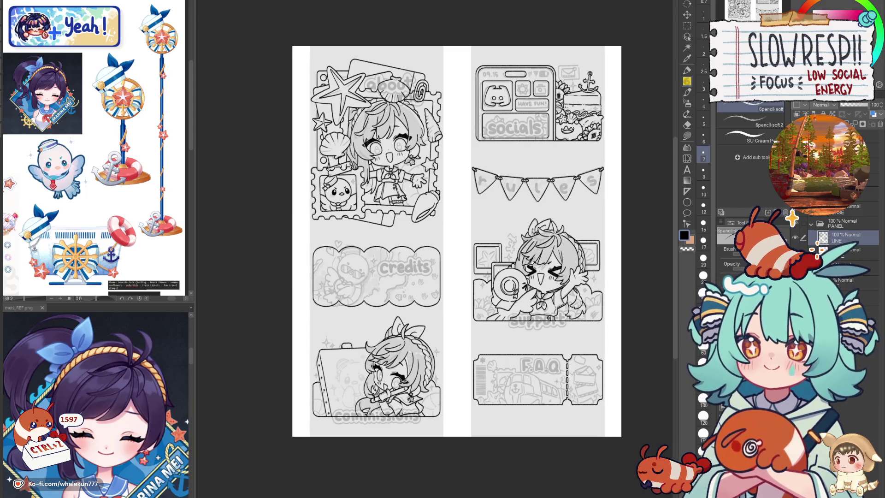
{"action": "scroll", "coordinate": [557, 430], "scroll_direction": "down", "scroll_amount": 2}
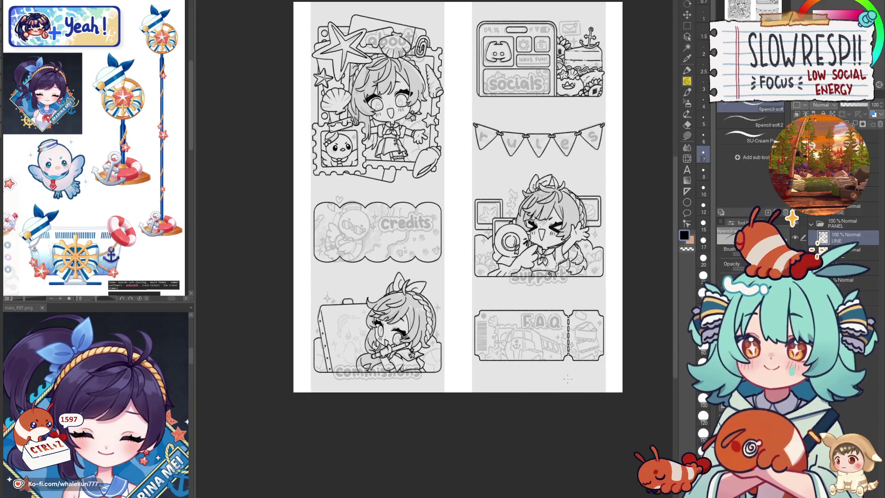
{"action": "scroll", "coordinate": [571, 366], "scroll_direction": "up", "scroll_amount": 2}
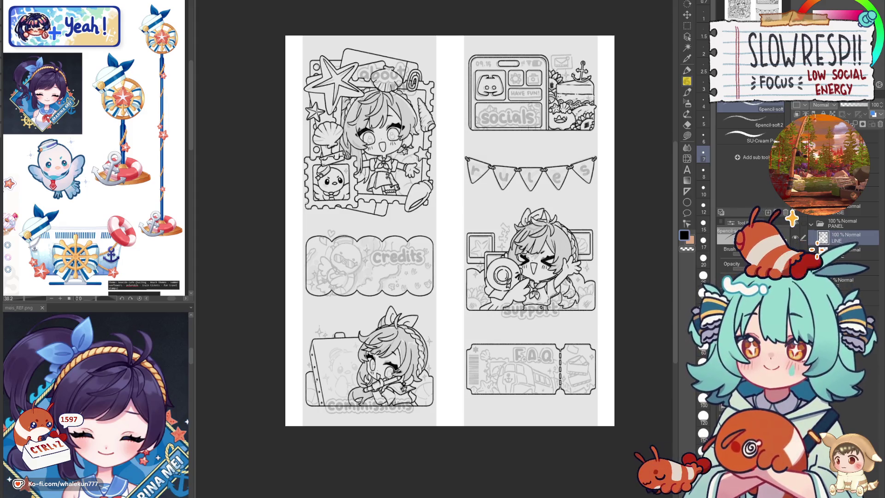
{"action": "type", "text": "LINE"}
{"action": "key", "text": "Return"}
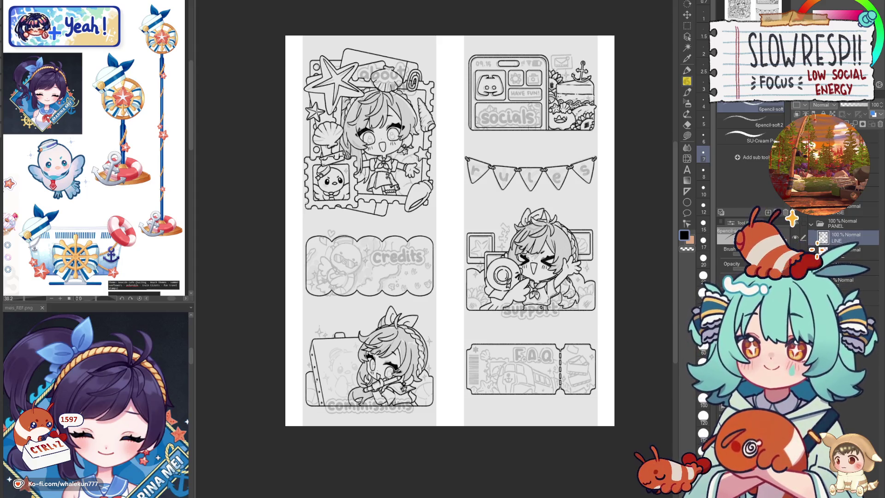
- Unflip the canvas and pan and zoom until the FAQ ticket fills the view
{"action": "key", "text": "h"}
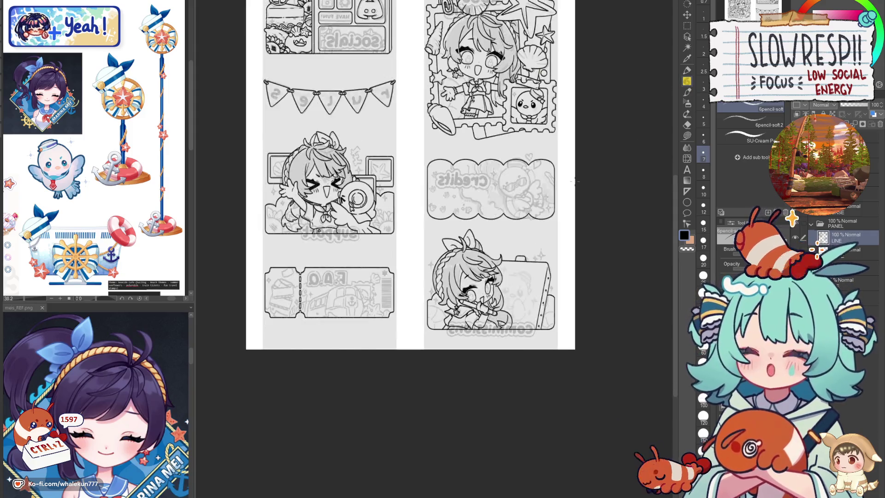
{"action": "key", "text": "h"}
{"action": "scroll", "coordinate": [573, 181], "scroll_direction": "up", "scroll_amount": 2}
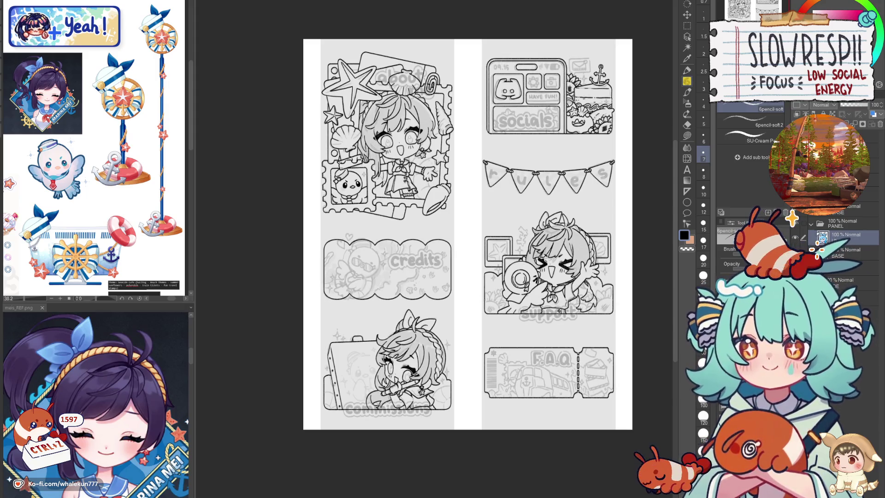
{"action": "left_click_drag", "start_coordinate": [571, 371], "coordinate": [561, 349]}
{"action": "left_click_drag", "start_coordinate": [556, 302], "coordinate": [564, 210]}
{"action": "scroll", "coordinate": [564, 286], "scroll_direction": "up", "scroll_amount": 6}
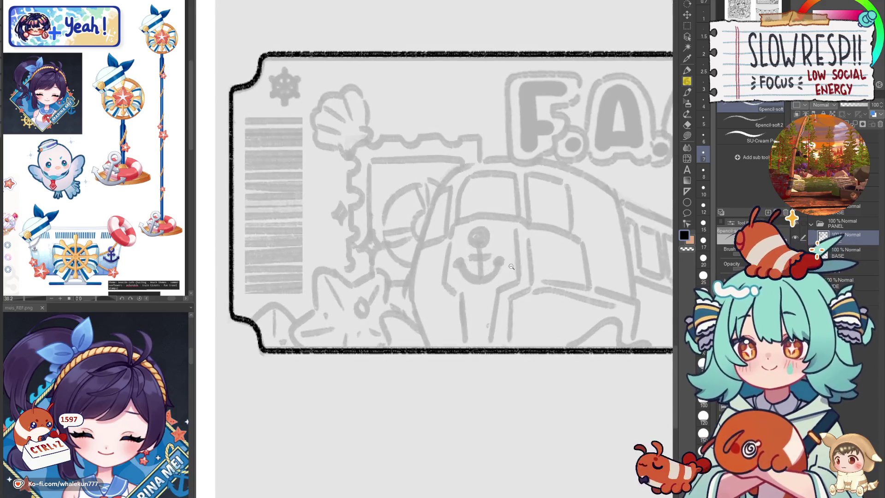
- Scroll the Sub View to bring up the train reference illustration
{"action": "scroll", "coordinate": [129, 397], "scroll_direction": "down", "scroll_amount": 10}
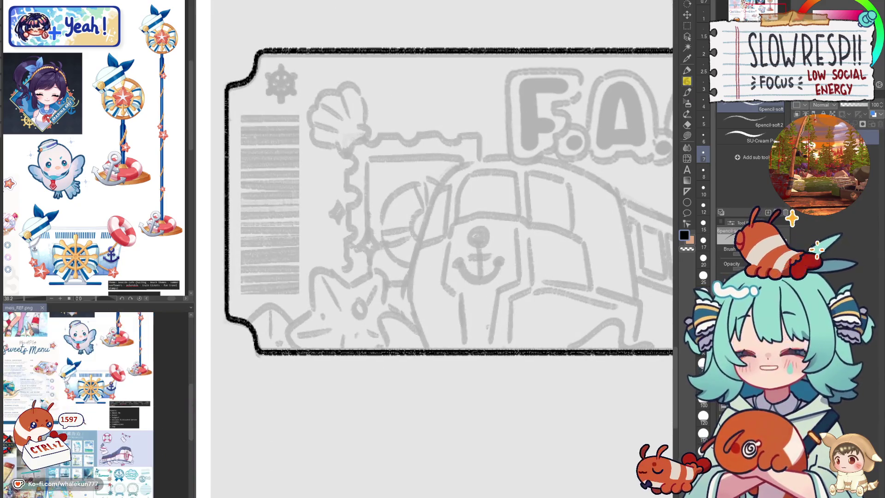
{"action": "scroll", "coordinate": [129, 430], "scroll_direction": "down", "scroll_amount": 3}
{"action": "scroll", "coordinate": [129, 431], "scroll_direction": "up", "scroll_amount": 4}
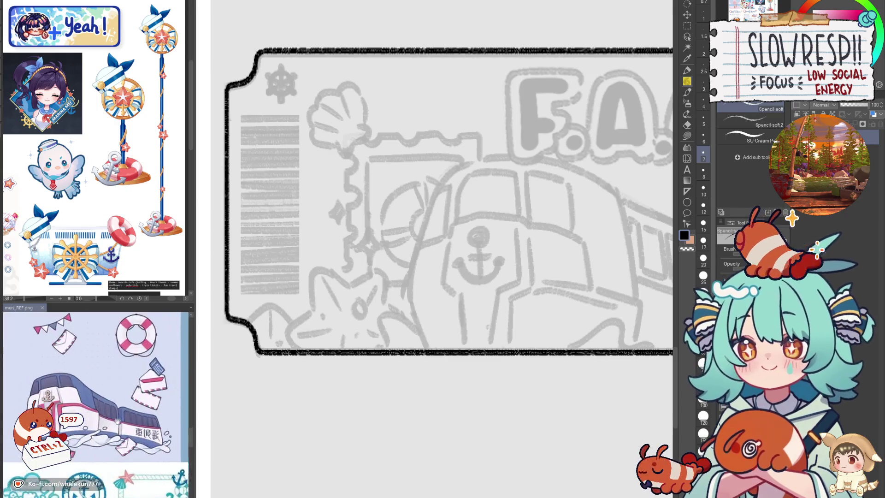
{"action": "scroll", "coordinate": [129, 430], "scroll_direction": "down", "scroll_amount": 2}
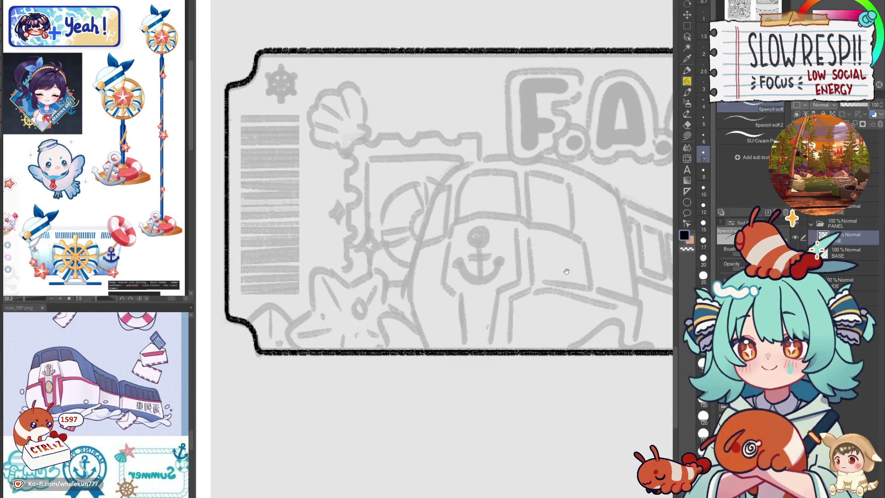
{"action": "scroll", "coordinate": [470, 278], "scroll_direction": "up", "scroll_amount": 3}
{"action": "scroll", "coordinate": [471, 278], "scroll_direction": "down", "scroll_amount": 2}
{"action": "scroll", "coordinate": [470, 278], "scroll_direction": "down", "scroll_amount": 1}
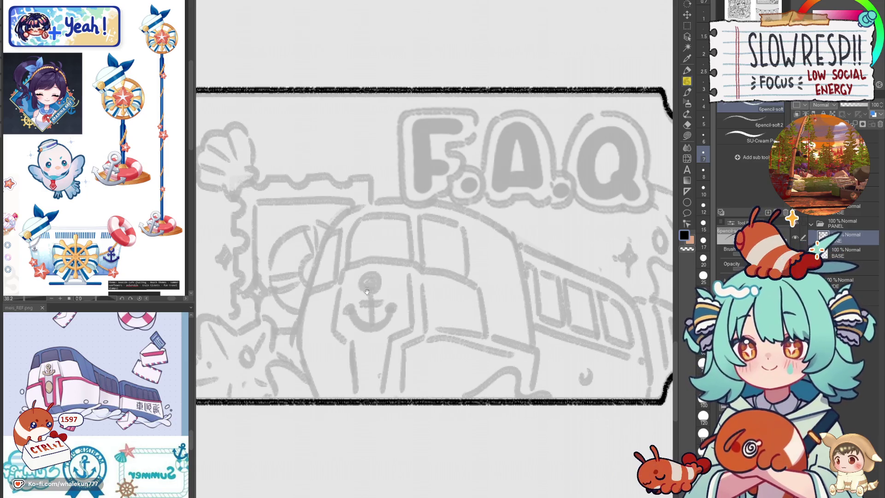
{"action": "scroll", "coordinate": [383, 217], "scroll_direction": "up", "scroll_amount": 1}
- Ink the curved roof line of the train, redrawing it several times
{"action": "mouse_move", "coordinate": [369, 230]}
{"action": "left_mouse_down"}
{"action": "mouse_move", "coordinate": [364, 225]}
{"action": "mouse_move", "coordinate": [424, 213]}
{"action": "mouse_move", "coordinate": [509, 235]}
{"action": "left_mouse_up"}
{"action": "key", "text": "ctrl+z"}
{"action": "scroll", "coordinate": [569, 190], "scroll_direction": "left", "scroll_amount": 2}
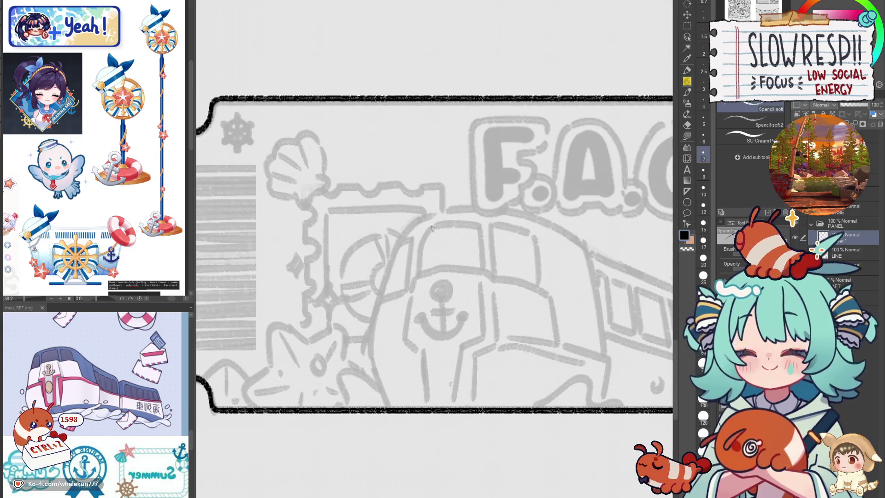
{"action": "mouse_move", "coordinate": [424, 215]}
{"action": "left_mouse_down"}
{"action": "mouse_move", "coordinate": [409, 227]}
{"action": "mouse_move", "coordinate": [394, 282]}
{"action": "left_mouse_up"}
{"action": "key", "text": "ctrl+z"}
{"action": "mouse_move", "coordinate": [423, 215]}
{"action": "left_mouse_down"}
{"action": "mouse_move", "coordinate": [400, 234]}
{"action": "mouse_move", "coordinate": [382, 300]}
{"action": "left_mouse_up"}
{"action": "key", "text": "ctrl+z"}
{"action": "mouse_move", "coordinate": [429, 213]}
{"action": "left_mouse_down"}
{"action": "mouse_move", "coordinate": [405, 230]}
{"action": "mouse_move", "coordinate": [383, 300]}
{"action": "left_mouse_up"}
{"action": "mouse_move", "coordinate": [427, 214]}
{"action": "left_mouse_down"}
{"action": "mouse_move", "coordinate": [466, 206]}
{"action": "mouse_move", "coordinate": [537, 217]}
{"action": "mouse_move", "coordinate": [445, 207]}
{"action": "mouse_move", "coordinate": [537, 216]}
{"action": "left_mouse_up"}
{"action": "key", "text": "ctrl+z"}
- With the canvas mirrored and the train centred, ink the front edge down-left from the roof arc
{"action": "key", "text": "h"}
{"action": "left_click_drag", "start_coordinate": [471, 295], "coordinate": [515, 294]}
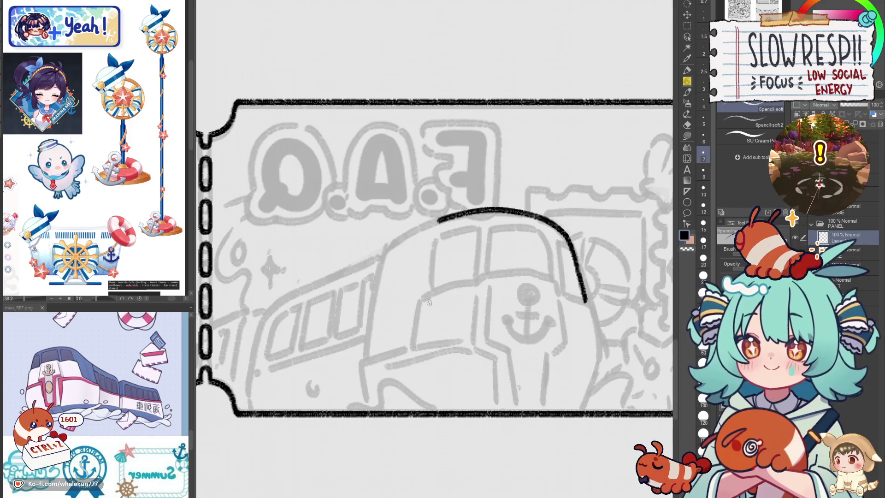
{"action": "left_click_drag", "start_coordinate": [441, 234], "coordinate": [458, 234]}
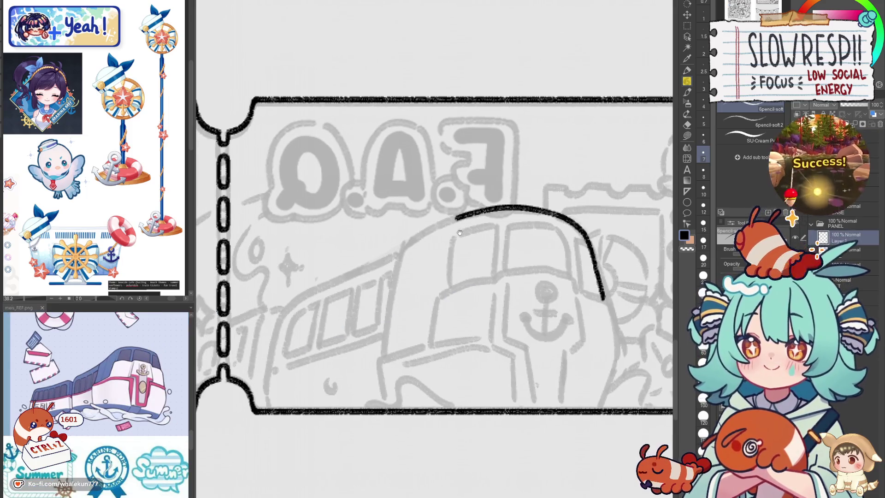
{"action": "left_click_drag", "start_coordinate": [511, 218], "coordinate": [518, 219]}
{"action": "left_click_drag", "start_coordinate": [462, 216], "coordinate": [405, 251]}
{"action": "key", "text": "ctrl+z"}
{"action": "key", "text": "ctrl+z"}
{"action": "left_click_drag", "start_coordinate": [466, 215], "coordinate": [403, 250]}
{"action": "key", "text": "ctrl+z"}
{"action": "left_click_drag", "start_coordinate": [465, 215], "coordinate": [406, 249]}
{"action": "key", "text": "ctrl+z"}
{"action": "left_click_drag", "start_coordinate": [467, 215], "coordinate": [404, 254]}
- Extend the front edge downward along the train's nose
{"action": "key", "text": "c"}
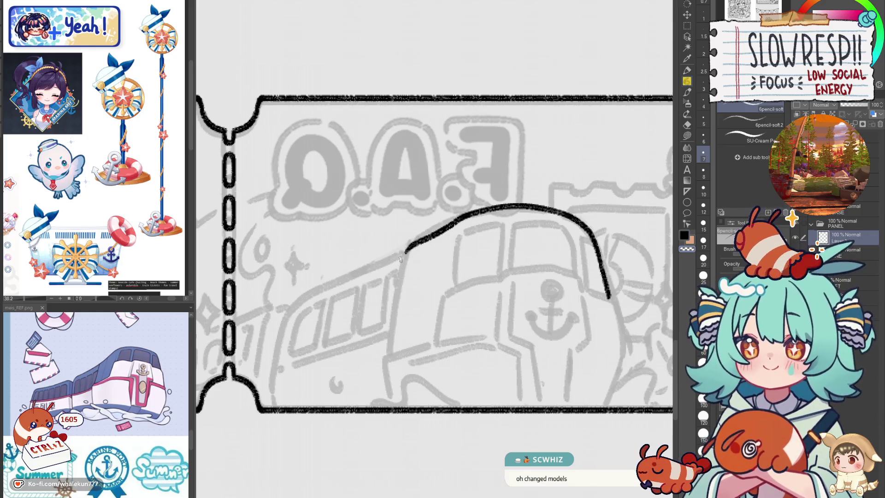
{"action": "key", "text": "c"}
{"action": "left_click_drag", "start_coordinate": [407, 245], "coordinate": [399, 281]}
{"action": "key", "text": "ctrl+z"}
{"action": "left_click_drag", "start_coordinate": [409, 245], "coordinate": [394, 313]}
{"action": "key", "text": "ctrl+z"}
{"action": "mouse_move", "coordinate": [408, 245]}
{"action": "left_mouse_down"}
{"action": "mouse_move", "coordinate": [391, 332]}
{"action": "mouse_move", "coordinate": [428, 301]}
{"action": "left_mouse_up"}
{"action": "key", "text": "ctrl+z"}
{"action": "mouse_move", "coordinate": [435, 225]}
{"action": "left_mouse_down"}
{"action": "mouse_move", "coordinate": [414, 315]}
{"action": "mouse_move", "coordinate": [432, 237]}
{"action": "mouse_move", "coordinate": [419, 298]}
{"action": "mouse_move", "coordinate": [466, 282]}
{"action": "left_mouse_up"}
{"action": "key", "text": "ctrl+z"}
- Carry the front line down to the ticket's bottom edge
{"action": "left_click_drag", "start_coordinate": [410, 304], "coordinate": [412, 368]}
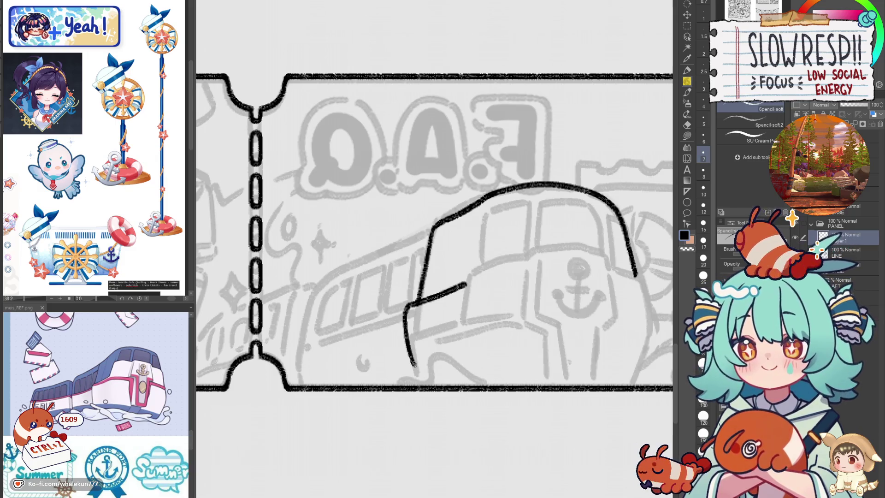
{"action": "key", "text": "ctrl+z"}
{"action": "left_click_drag", "start_coordinate": [410, 301], "coordinate": [415, 376]}
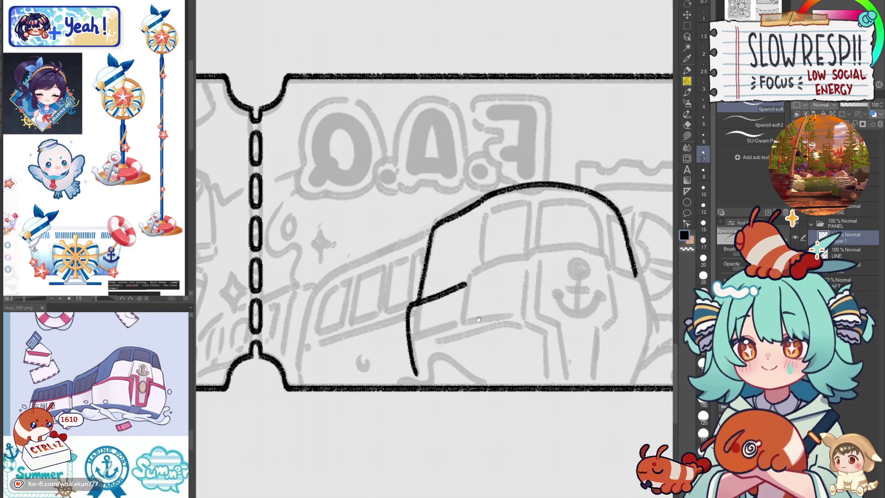
{"action": "left_click_drag", "start_coordinate": [463, 287], "coordinate": [467, 296]}
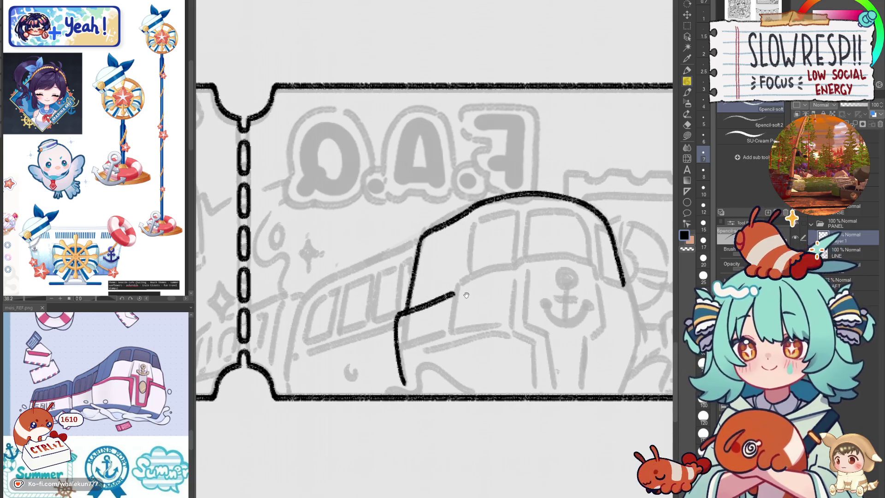
{"action": "key", "text": "ctrl+z"}
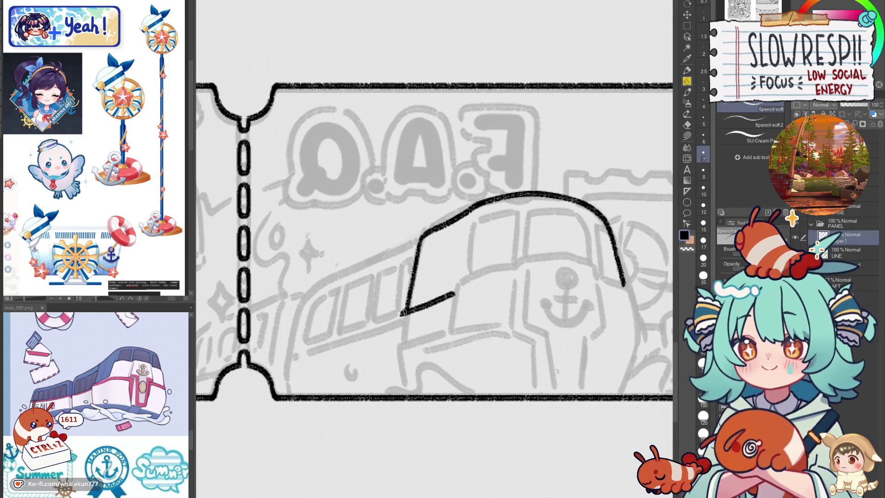
{"action": "left_click_drag", "start_coordinate": [394, 325], "coordinate": [402, 383]}
{"action": "mouse_move", "coordinate": [439, 237]}
{"action": "left_mouse_down"}
{"action": "mouse_move", "coordinate": [418, 260]}
{"action": "mouse_move", "coordinate": [413, 325]}
{"action": "left_mouse_up"}
{"action": "key", "text": "ctrl+z"}
{"action": "key", "text": "ctrl+z"}
- Ink the cab window frame's sides and top edge, checking with a canvas flip
{"action": "left_click_drag", "start_coordinate": [421, 256], "coordinate": [411, 323]}
{"action": "left_click_drag", "start_coordinate": [467, 294], "coordinate": [461, 299]}
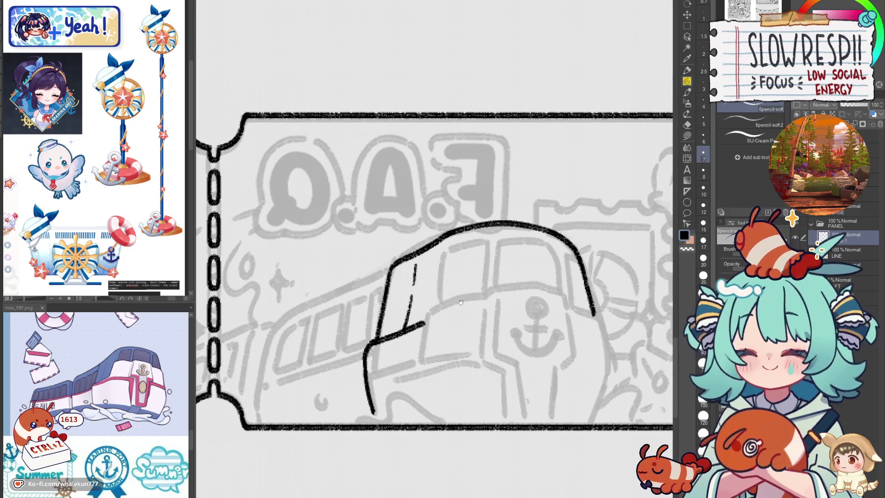
{"action": "left_click_drag", "start_coordinate": [423, 322], "coordinate": [435, 286]}
{"action": "key", "text": "ctrl+z"}
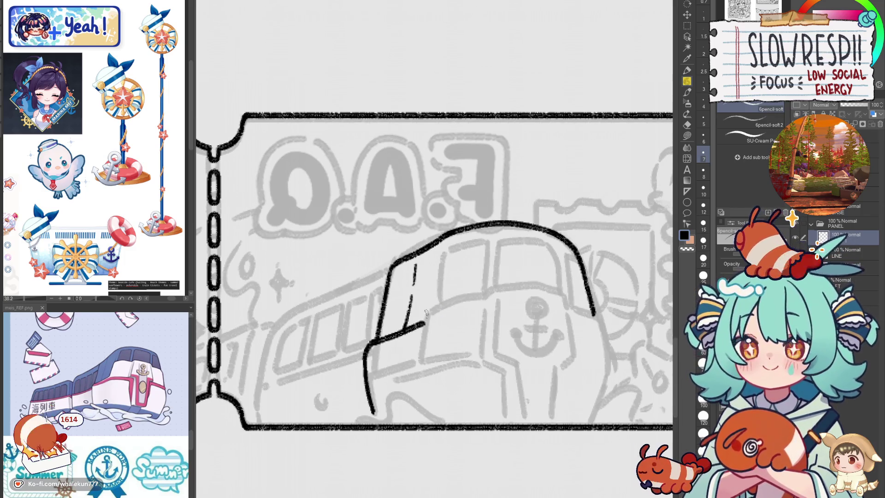
{"action": "mouse_move", "coordinate": [425, 321]}
{"action": "left_mouse_down"}
{"action": "mouse_move", "coordinate": [430, 295]}
{"action": "mouse_move", "coordinate": [490, 275]}
{"action": "left_mouse_up"}
{"action": "key", "text": "ctrl+z"}
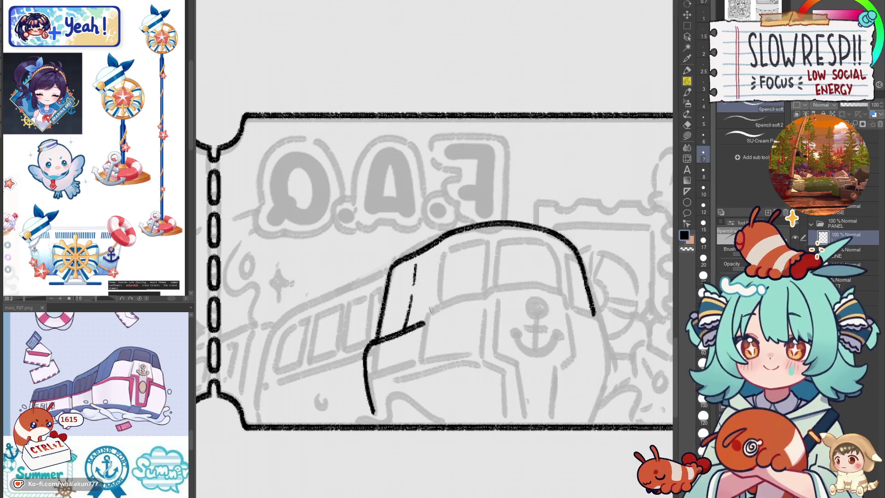
{"action": "mouse_move", "coordinate": [423, 320]}
{"action": "left_mouse_down"}
{"action": "mouse_move", "coordinate": [448, 278]}
{"action": "mouse_move", "coordinate": [525, 266]}
{"action": "mouse_move", "coordinate": [549, 271]}
{"action": "left_mouse_up"}
{"action": "key", "text": "h"}
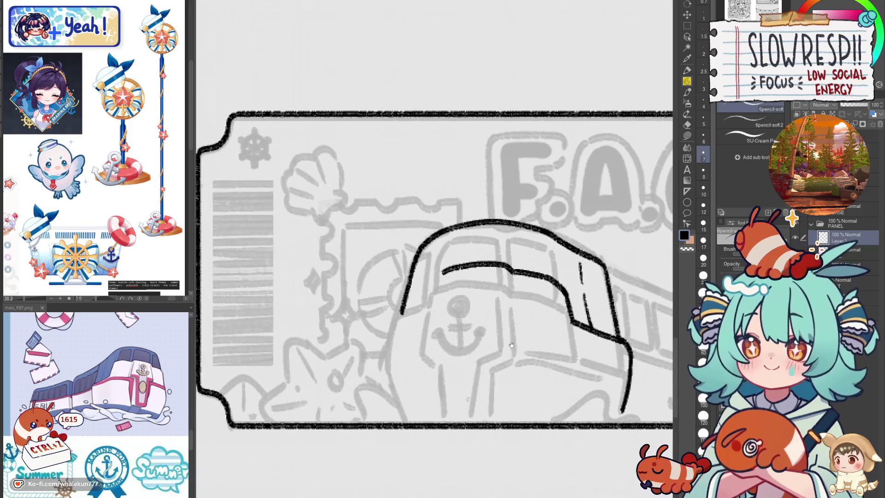
{"action": "key", "text": "h"}
{"action": "key", "text": "ctrl+z"}
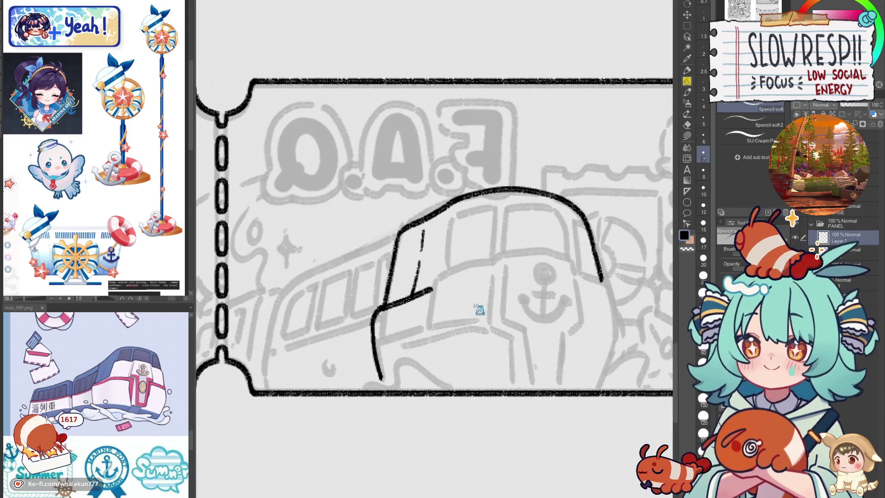
{"action": "key", "text": "ctrl+z"}
- Draw the window frame rising up and the flat window top line running right
{"action": "mouse_move", "coordinate": [459, 302]}
{"action": "left_mouse_down"}
{"action": "mouse_move", "coordinate": [433, 304]}
{"action": "mouse_move", "coordinate": [445, 264]}
{"action": "mouse_move", "coordinate": [457, 259]}
{"action": "left_mouse_up"}
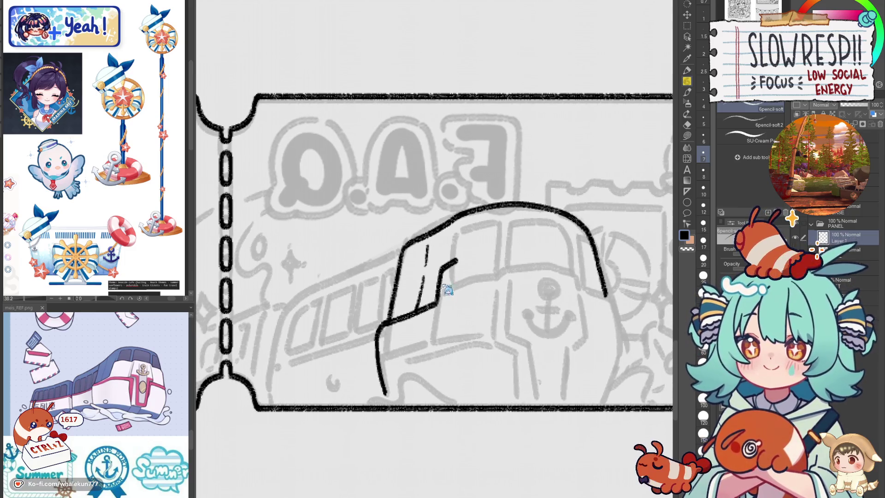
{"action": "key", "text": "ctrl+z"}
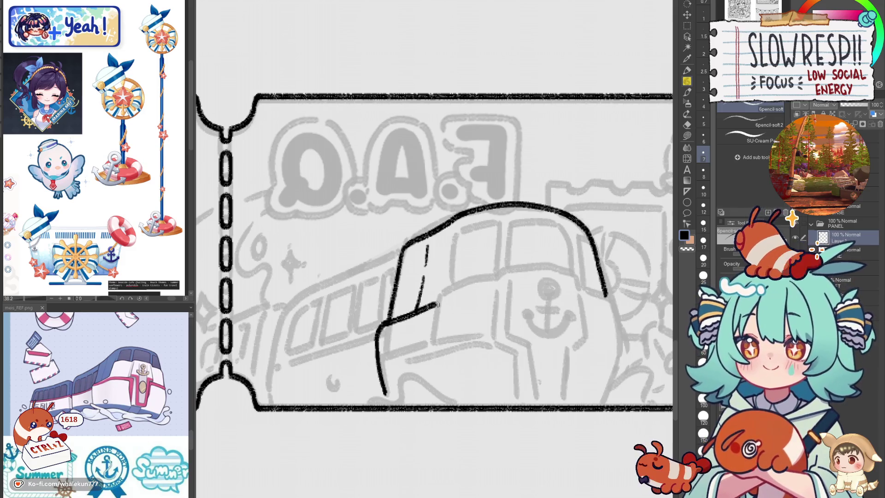
{"action": "mouse_move", "coordinate": [435, 303]}
{"action": "left_mouse_down"}
{"action": "mouse_move", "coordinate": [452, 267]}
{"action": "mouse_move", "coordinate": [488, 258]}
{"action": "left_mouse_up"}
{"action": "key", "text": "ctrl+z"}
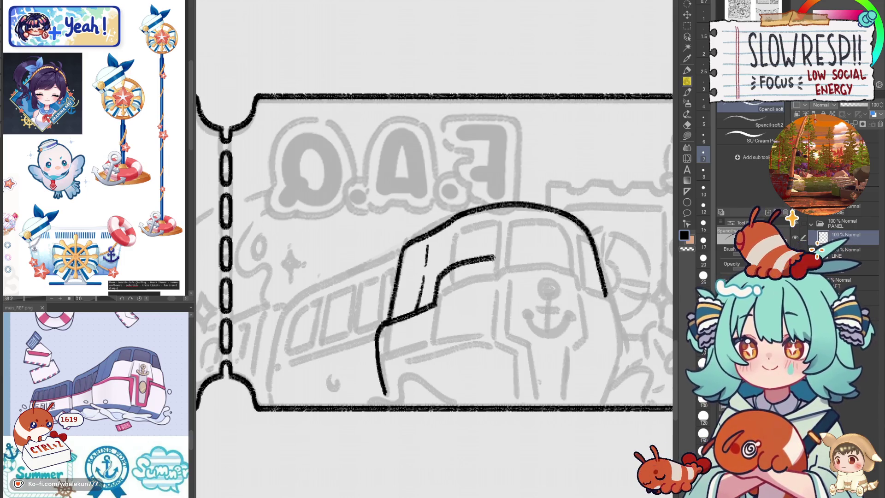
{"action": "key", "text": "ctrl+z"}
{"action": "left_click_drag", "start_coordinate": [492, 258], "coordinate": [550, 250]}
{"action": "key", "text": "ctrl+z"}
{"action": "mouse_move", "coordinate": [492, 256]}
{"action": "left_mouse_down"}
{"action": "mouse_move", "coordinate": [514, 244]}
{"action": "mouse_move", "coordinate": [569, 253]}
{"action": "left_mouse_up"}
{"action": "key", "text": "ctrl+z"}
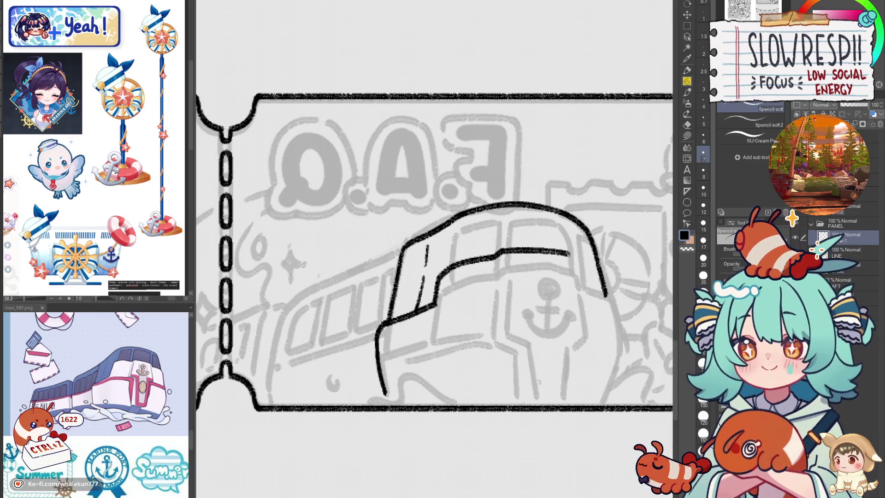
- Ink the inner window line and the roof band's left edge below it
{"action": "key", "text": "h"}
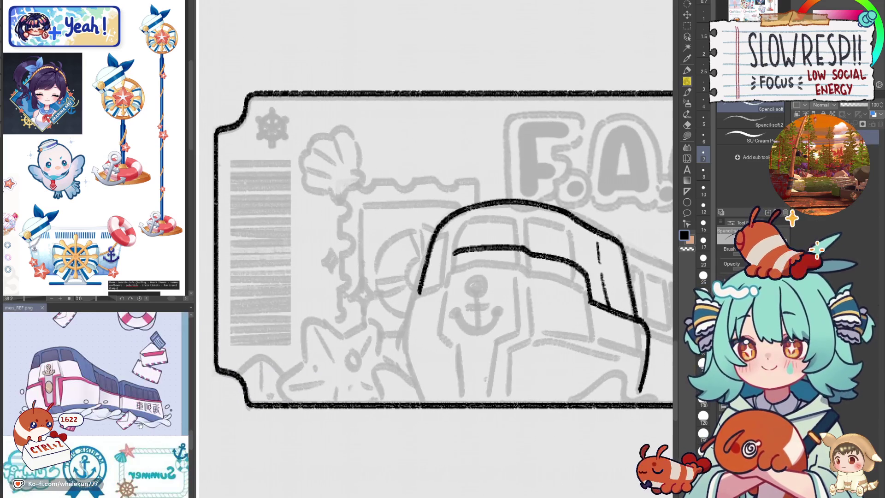
{"action": "left_click_drag", "start_coordinate": [504, 304], "coordinate": [533, 310]}
{"action": "key", "text": "ctrl+z"}
{"action": "left_click_drag", "start_coordinate": [480, 260], "coordinate": [542, 253]}
{"action": "key", "text": "ctrl+z"}
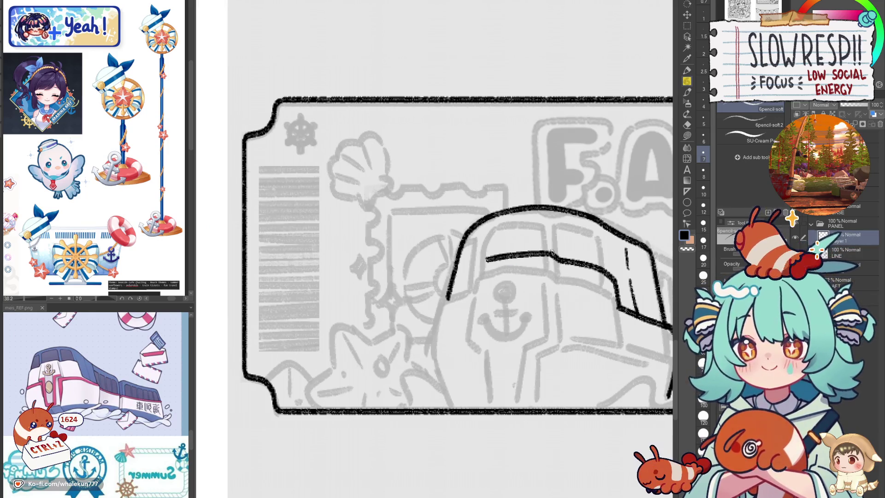
{"action": "left_click_drag", "start_coordinate": [487, 259], "coordinate": [453, 282]}
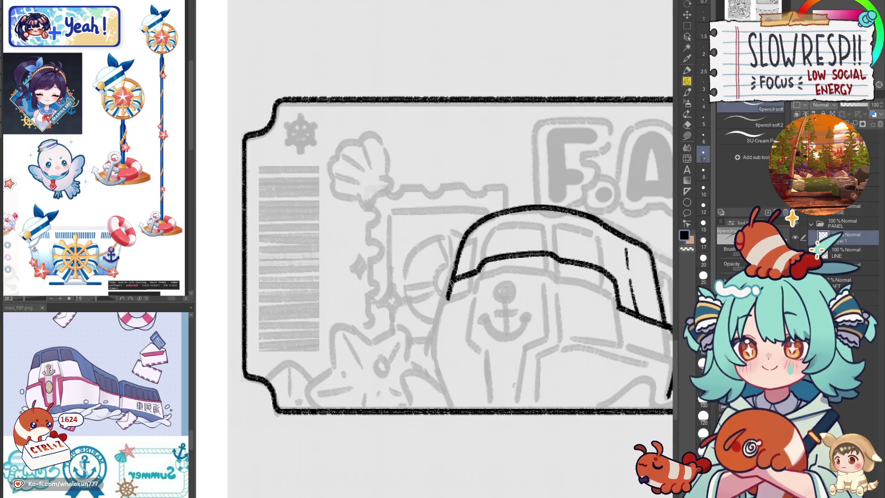
{"action": "mouse_move", "coordinate": [453, 278]}
{"action": "left_mouse_down"}
{"action": "mouse_move", "coordinate": [435, 316]}
{"action": "mouse_move", "coordinate": [450, 284]}
{"action": "mouse_move", "coordinate": [440, 306]}
{"action": "left_mouse_up"}
{"action": "key", "text": "ctrl+z"}
{"action": "key", "text": "ctrl+z"}
{"action": "left_click_drag", "start_coordinate": [500, 308], "coordinate": [460, 303]}
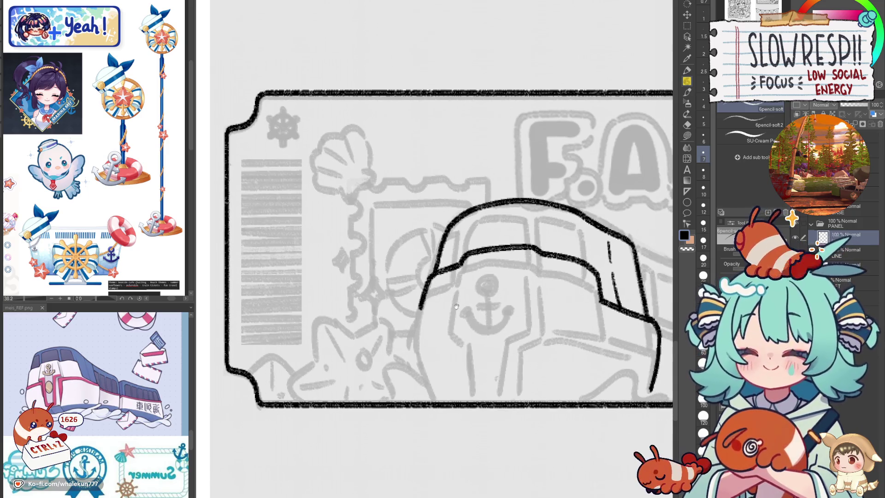
{"action": "mouse_move", "coordinate": [455, 340]}
{"action": "left_mouse_down"}
{"action": "mouse_move", "coordinate": [442, 288]}
{"action": "mouse_move", "coordinate": [467, 282]}
{"action": "mouse_move", "coordinate": [430, 302]}
{"action": "mouse_move", "coordinate": [466, 299]}
{"action": "mouse_move", "coordinate": [468, 279]}
{"action": "left_mouse_up"}
{"action": "key", "text": "ctrl+z"}
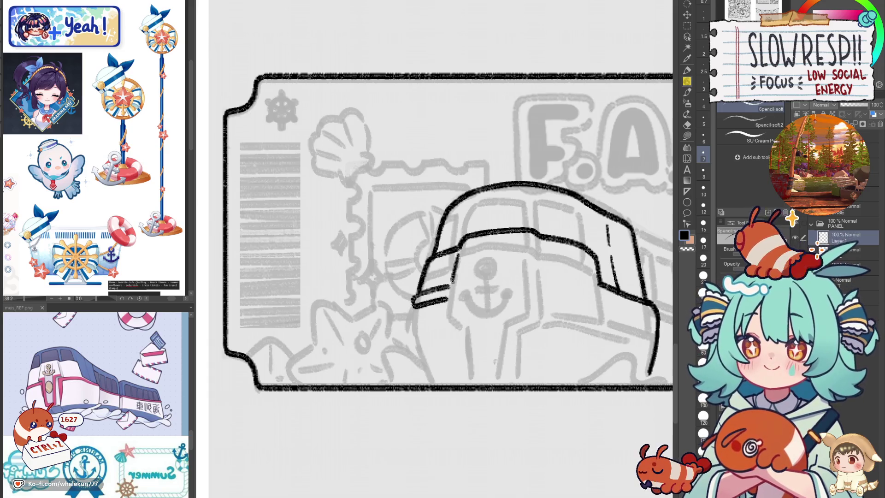
- Add the vertical panel lines on the roof band with a hook at the bottom
{"action": "left_click_drag", "start_coordinate": [460, 244], "coordinate": [451, 278]}
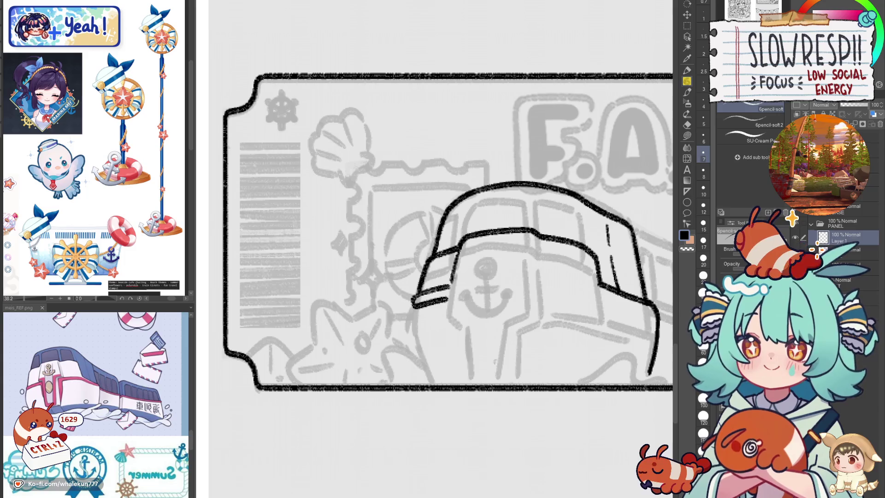
{"action": "key", "text": "h"}
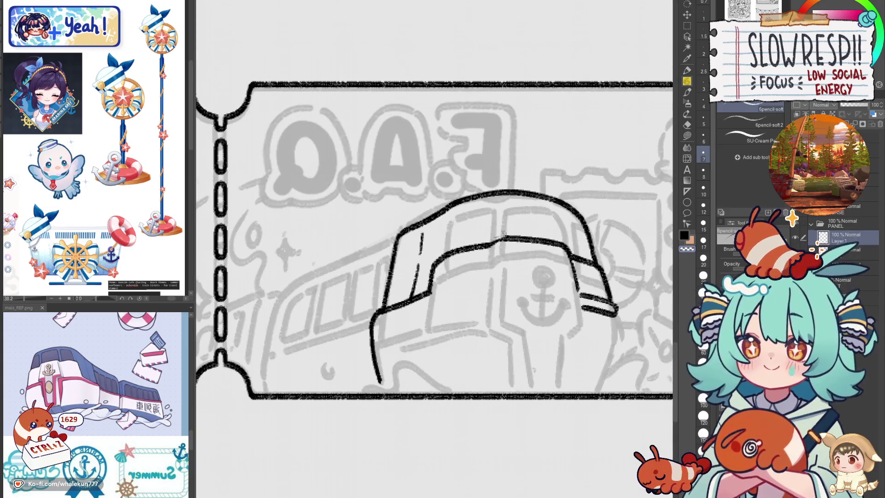
{"action": "left_click_drag", "start_coordinate": [486, 273], "coordinate": [465, 276]}
{"action": "left_click_drag", "start_coordinate": [485, 244], "coordinate": [475, 313]}
{"action": "key", "text": "h"}
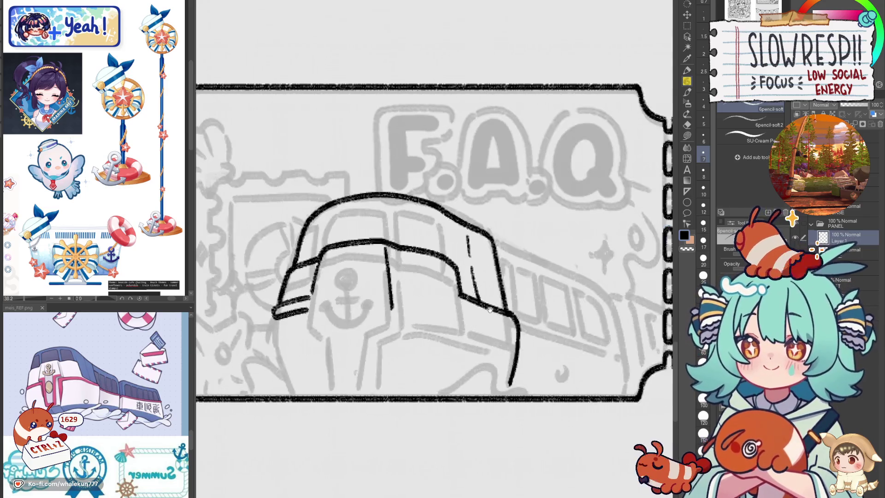
{"action": "key", "text": "ctrl+z"}
{"action": "left_click_drag", "start_coordinate": [407, 252], "coordinate": [409, 301]}
{"action": "key", "text": "ctrl+z"}
{"action": "key", "text": "ctrl+z"}
{"action": "left_click_drag", "start_coordinate": [405, 251], "coordinate": [407, 302]}
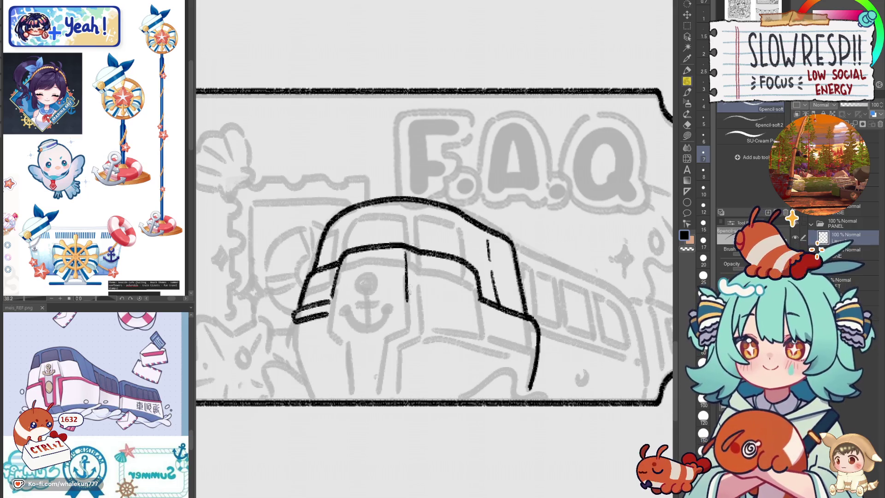
{"action": "mouse_move", "coordinate": [415, 256]}
{"action": "left_mouse_down"}
{"action": "mouse_move", "coordinate": [418, 306]}
{"action": "mouse_move", "coordinate": [451, 288]}
{"action": "left_mouse_up"}
{"action": "key", "text": "h"}
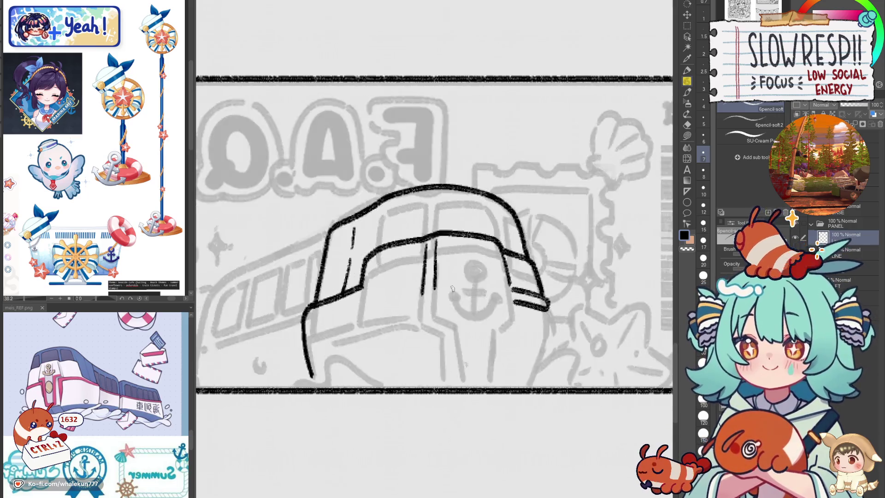
{"action": "key", "text": "h"}
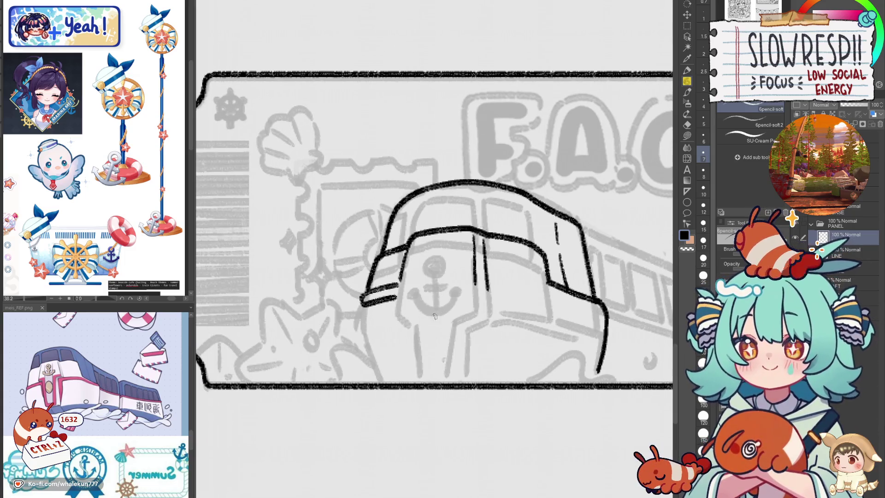
{"action": "left_click_drag", "start_coordinate": [395, 293], "coordinate": [410, 304]}
{"action": "key", "text": "ctrl+z"}
{"action": "key", "text": "ctrl+z"}
{"action": "key", "text": "ctrl+z"}
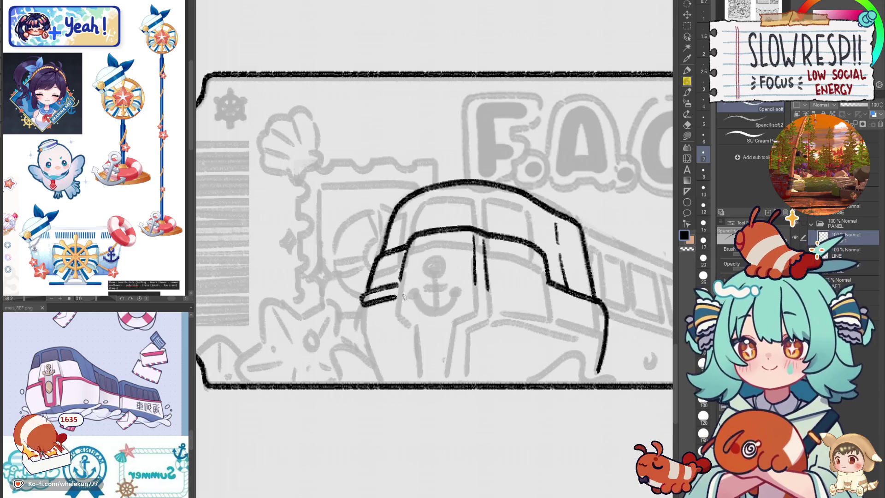
{"action": "mouse_move", "coordinate": [474, 280]}
{"action": "left_mouse_down"}
{"action": "mouse_move", "coordinate": [463, 287]}
{"action": "mouse_move", "coordinate": [482, 283]}
{"action": "left_mouse_up"}
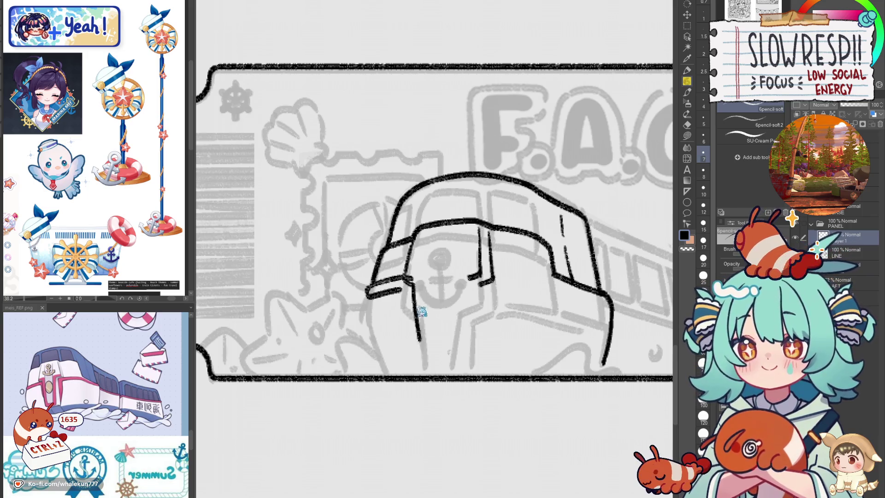
- Ink the central nose as a doubled U shape with its bottom line
{"action": "left_click_drag", "start_coordinate": [416, 279], "coordinate": [428, 364]}
{"action": "mouse_move", "coordinate": [413, 289]}
{"action": "left_mouse_down"}
{"action": "mouse_move", "coordinate": [426, 364]}
{"action": "mouse_move", "coordinate": [415, 299]}
{"action": "mouse_move", "coordinate": [422, 358]}
{"action": "left_mouse_up"}
{"action": "key", "text": "ctrl+z"}
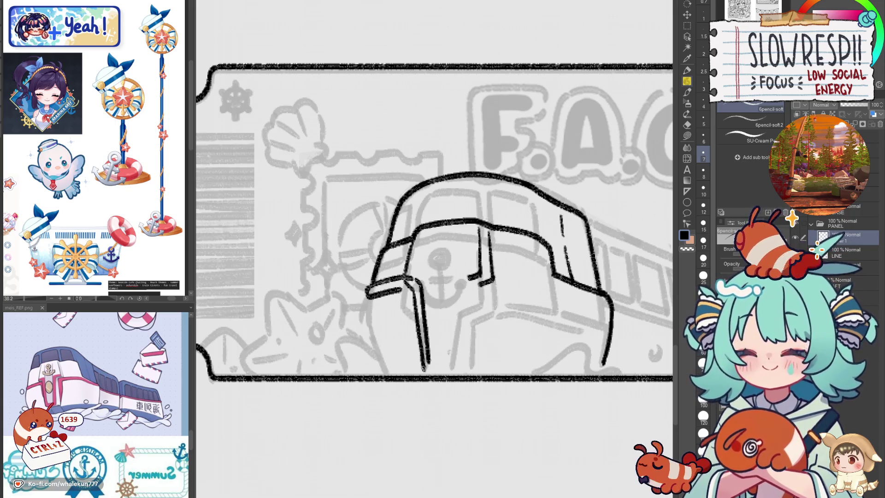
{"action": "left_click_drag", "start_coordinate": [425, 362], "coordinate": [449, 361]}
{"action": "left_click_drag", "start_coordinate": [464, 280], "coordinate": [448, 360]}
{"action": "mouse_move", "coordinate": [473, 293]}
{"action": "left_mouse_down"}
{"action": "mouse_move", "coordinate": [458, 364]}
{"action": "mouse_move", "coordinate": [445, 359]}
{"action": "mouse_move", "coordinate": [465, 365]}
{"action": "left_mouse_up"}
{"action": "key", "text": "ctrl+z"}
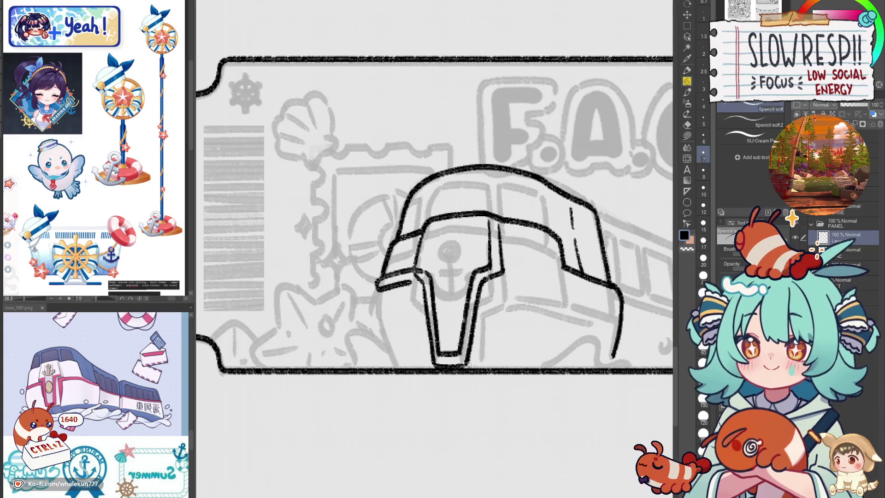
{"action": "left_click_drag", "start_coordinate": [491, 280], "coordinate": [480, 359]}
{"action": "left_click", "coordinate": [416, 285]}
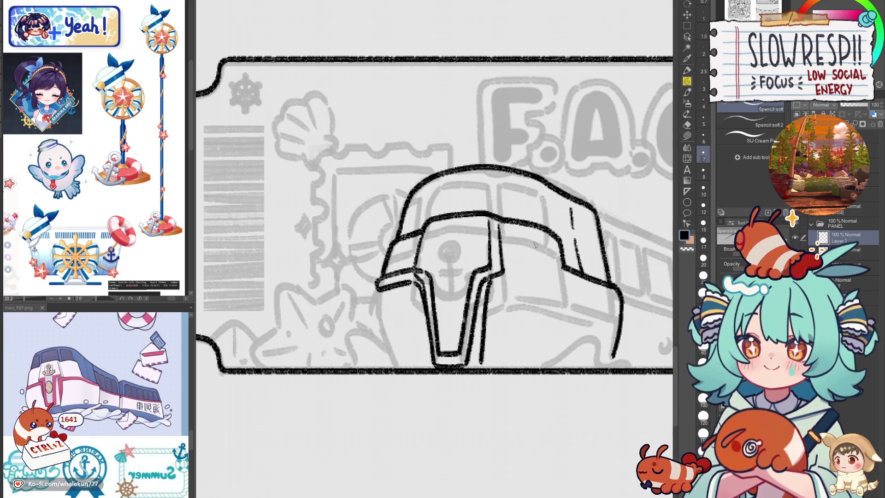
- Check the mirrored canvas and add a short down-left stroke on the front
{"action": "key", "text": "h"}
{"action": "left_click_drag", "start_coordinate": [432, 312], "coordinate": [524, 330]}
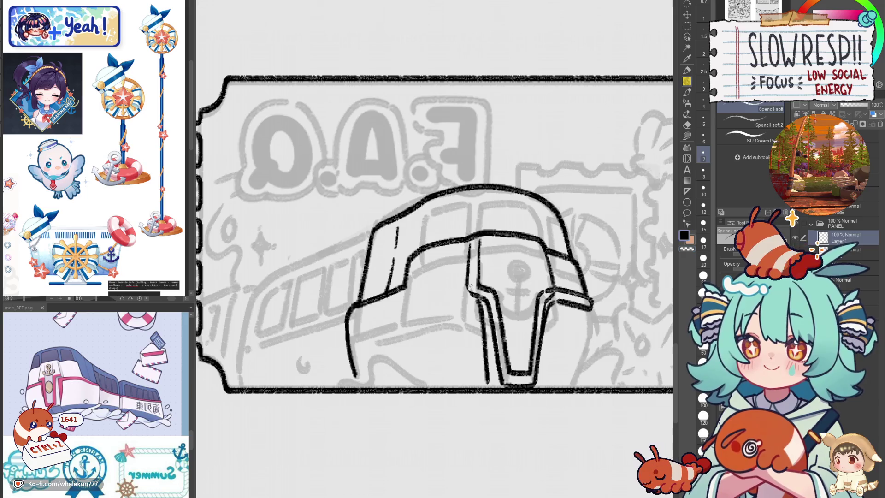
{"action": "mouse_move", "coordinate": [477, 293]}
{"action": "left_mouse_down"}
{"action": "mouse_move", "coordinate": [519, 299]}
{"action": "mouse_move", "coordinate": [500, 275]}
{"action": "mouse_move", "coordinate": [462, 288]}
{"action": "left_mouse_up"}
{"action": "key", "text": "ctrl+z"}
{"action": "mouse_move", "coordinate": [516, 273]}
{"action": "left_mouse_down"}
{"action": "mouse_move", "coordinate": [456, 286]}
{"action": "mouse_move", "coordinate": [504, 274]}
{"action": "mouse_move", "coordinate": [461, 285]}
{"action": "mouse_move", "coordinate": [477, 293]}
{"action": "mouse_move", "coordinate": [513, 284]}
{"action": "left_mouse_up"}
{"action": "key", "text": "ctrl+z"}
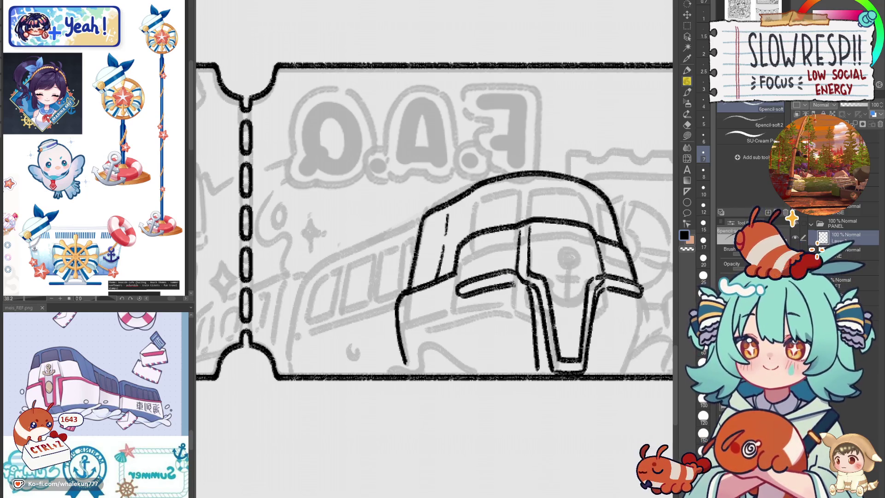
{"action": "key", "text": "h"}
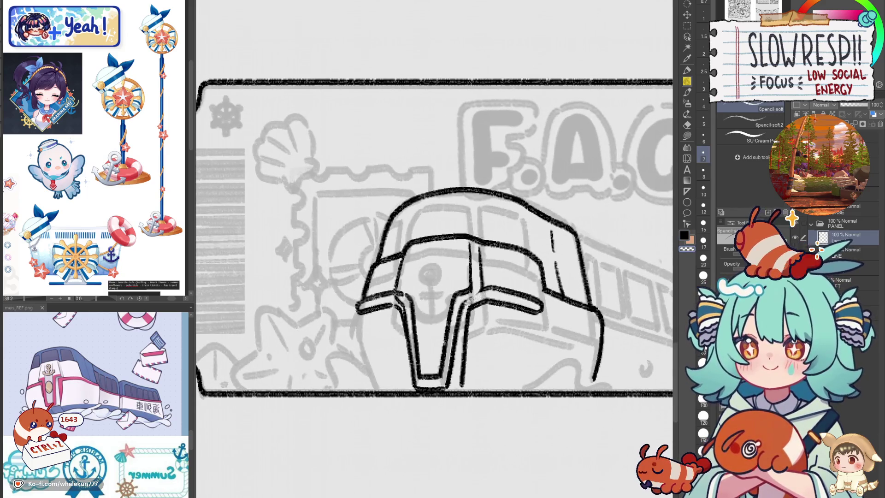
{"action": "left_click_drag", "start_coordinate": [479, 292], "coordinate": [462, 304]}
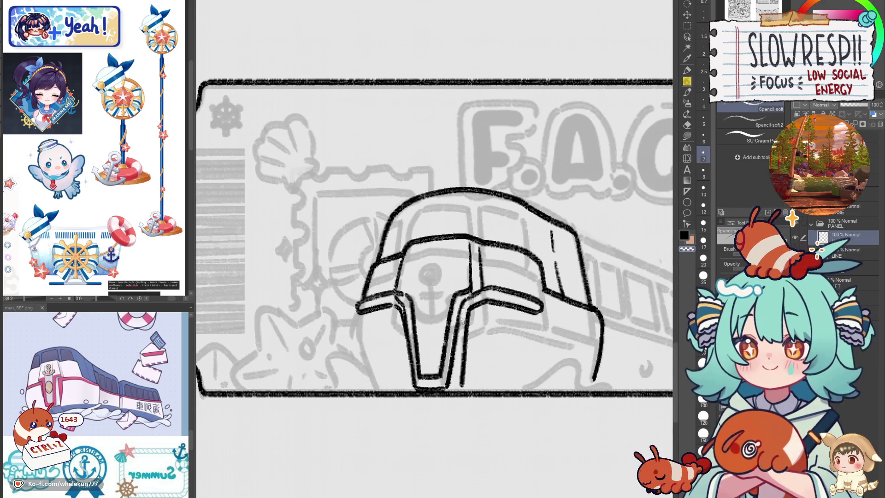
- Level the canvas, draw the oval light, and ink the front's left edge downward
{"action": "key", "text": "ctrl+@"}
{"action": "mouse_move", "coordinate": [417, 315]}
{"action": "left_mouse_down"}
{"action": "mouse_move", "coordinate": [406, 339]}
{"action": "mouse_move", "coordinate": [429, 356]}
{"action": "mouse_move", "coordinate": [421, 308]}
{"action": "mouse_move", "coordinate": [408, 353]}
{"action": "mouse_move", "coordinate": [432, 329]}
{"action": "mouse_move", "coordinate": [422, 309]}
{"action": "mouse_move", "coordinate": [444, 322]}
{"action": "left_mouse_up"}
{"action": "key", "text": "ctrl+z"}
{"action": "left_click_drag", "start_coordinate": [368, 300], "coordinate": [370, 359]}
{"action": "key", "text": "ctrl+z"}
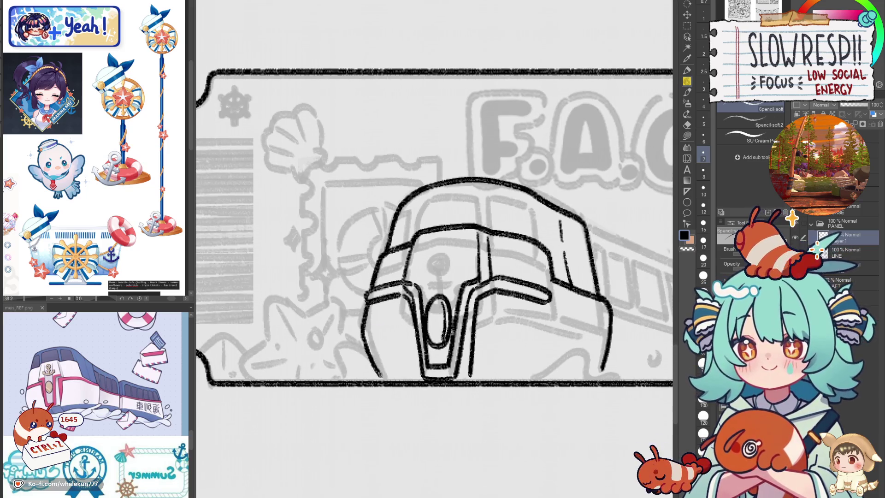
{"action": "key", "text": "ctrl+z"}
{"action": "mouse_move", "coordinate": [367, 301]}
{"action": "left_mouse_down"}
{"action": "mouse_move", "coordinate": [363, 341]}
{"action": "mouse_move", "coordinate": [384, 377]}
{"action": "left_mouse_up"}
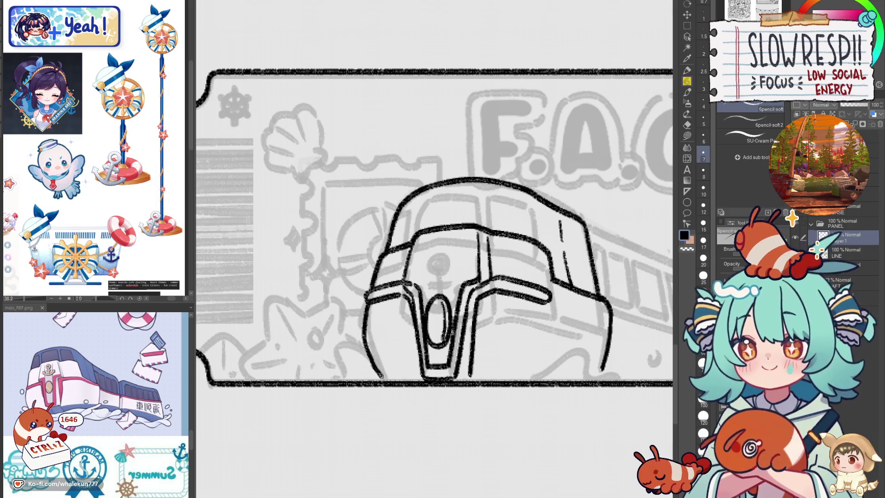
{"action": "key", "text": "ctrl+z"}
{"action": "mouse_move", "coordinate": [367, 301]}
{"action": "left_mouse_down"}
{"action": "mouse_move", "coordinate": [362, 338]}
{"action": "mouse_move", "coordinate": [378, 377]}
{"action": "mouse_move", "coordinate": [391, 383]}
{"action": "left_mouse_up"}
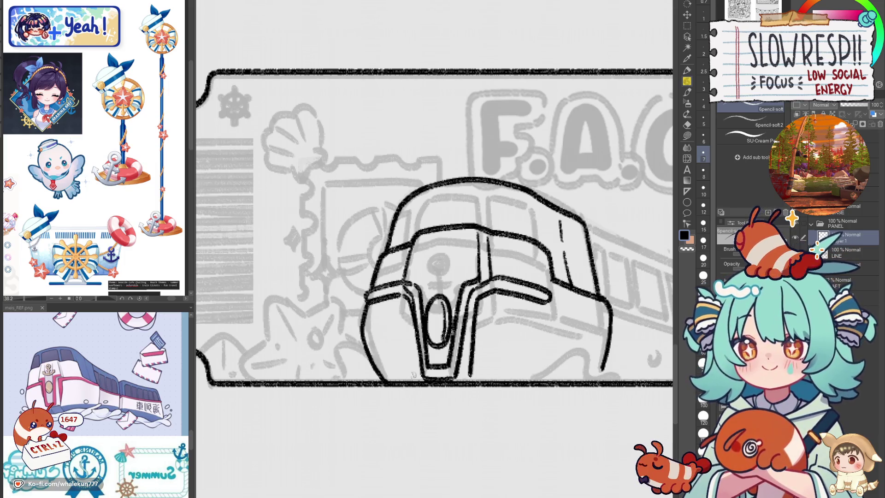
{"action": "key", "text": "ctrl+z"}
{"action": "mouse_move", "coordinate": [369, 302]}
{"action": "left_mouse_down"}
{"action": "mouse_move", "coordinate": [362, 341]}
{"action": "mouse_move", "coordinate": [362, 328]}
{"action": "mouse_move", "coordinate": [372, 365]}
{"action": "mouse_move", "coordinate": [391, 382]}
{"action": "left_mouse_up"}
{"action": "key", "text": "ctrl+z"}
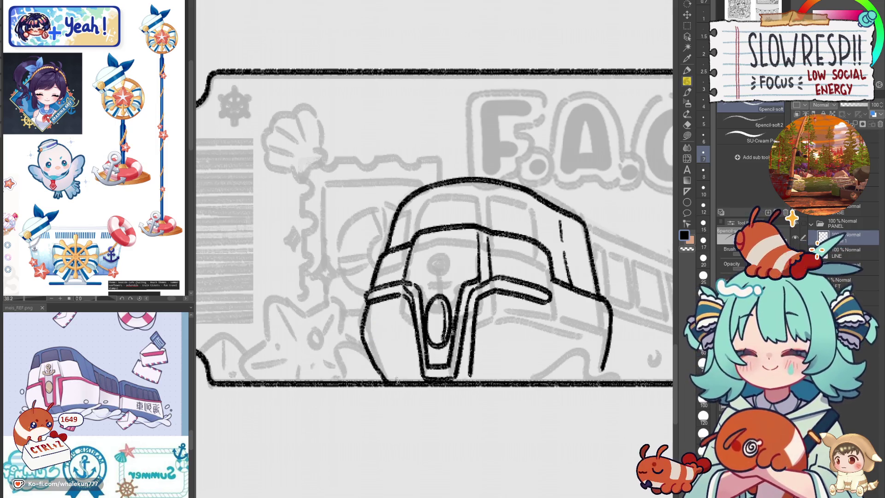
{"action": "left_click_drag", "start_coordinate": [390, 351], "coordinate": [385, 296]}
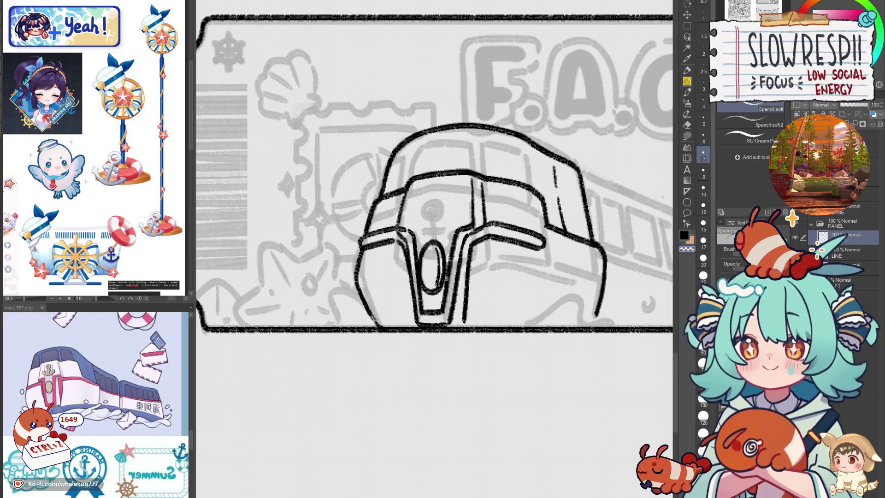
- Ink the roof arc, its left-edge line, and a long line across the roof windows
{"action": "mouse_move", "coordinate": [507, 251]}
{"action": "left_mouse_down"}
{"action": "mouse_move", "coordinate": [457, 250]}
{"action": "mouse_move", "coordinate": [448, 301]}
{"action": "mouse_move", "coordinate": [473, 305]}
{"action": "left_mouse_up"}
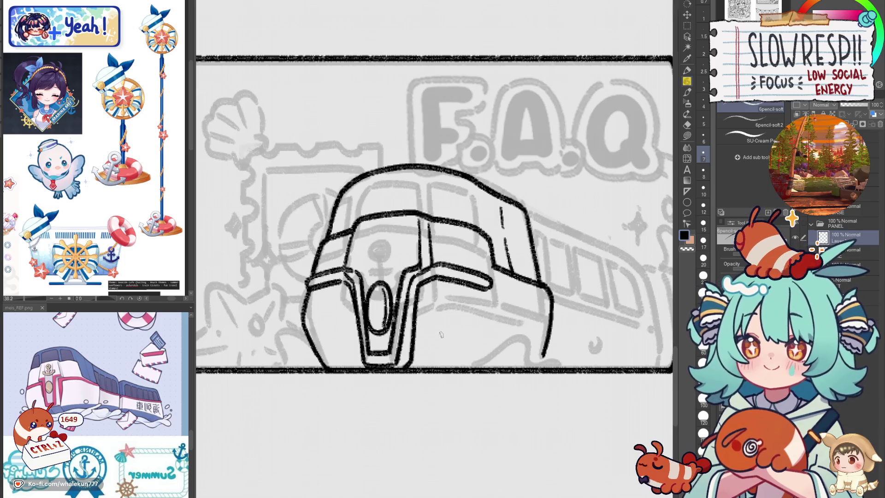
{"action": "left_click_drag", "start_coordinate": [441, 334], "coordinate": [442, 375]}
{"action": "mouse_move", "coordinate": [390, 279]}
{"action": "left_mouse_down"}
{"action": "mouse_move", "coordinate": [407, 265]}
{"action": "mouse_move", "coordinate": [442, 262]}
{"action": "mouse_move", "coordinate": [450, 302]}
{"action": "left_mouse_up"}
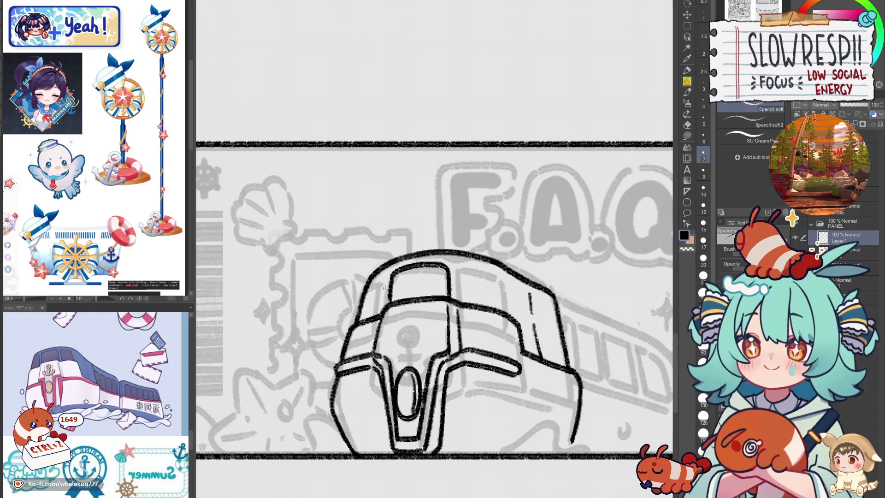
{"action": "left_click_drag", "start_coordinate": [381, 282], "coordinate": [380, 318]}
{"action": "key", "text": "h"}
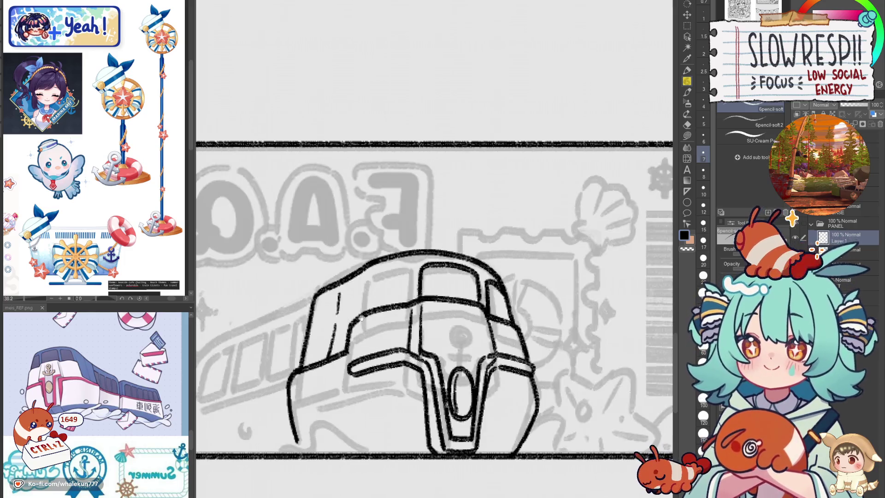
{"action": "mouse_move", "coordinate": [481, 290]}
{"action": "left_mouse_down"}
{"action": "mouse_move", "coordinate": [479, 315]}
{"action": "mouse_move", "coordinate": [516, 274]}
{"action": "mouse_move", "coordinate": [533, 281]}
{"action": "mouse_move", "coordinate": [529, 304]}
{"action": "mouse_move", "coordinate": [488, 282]}
{"action": "mouse_move", "coordinate": [522, 272]}
{"action": "mouse_move", "coordinate": [525, 296]}
{"action": "left_mouse_up"}
{"action": "key", "text": "ctrl+z"}
{"action": "key", "text": "h"}
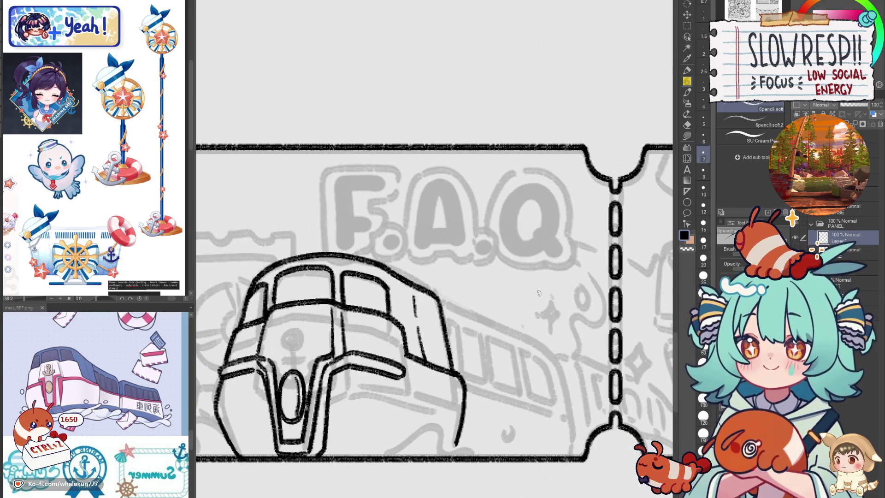
{"action": "key", "text": "h"}
{"action": "mouse_move", "coordinate": [522, 249]}
{"action": "left_mouse_down"}
{"action": "mouse_move", "coordinate": [433, 289]}
{"action": "mouse_move", "coordinate": [399, 328]}
{"action": "mouse_move", "coordinate": [387, 377]}
{"action": "mouse_move", "coordinate": [392, 404]}
{"action": "left_mouse_up"}
- Ink a clean line along the train's lower body, redoing shaky strokes
{"action": "key", "text": "ctrl+z"}
{"action": "left_click_drag", "start_coordinate": [458, 361], "coordinate": [463, 347]}
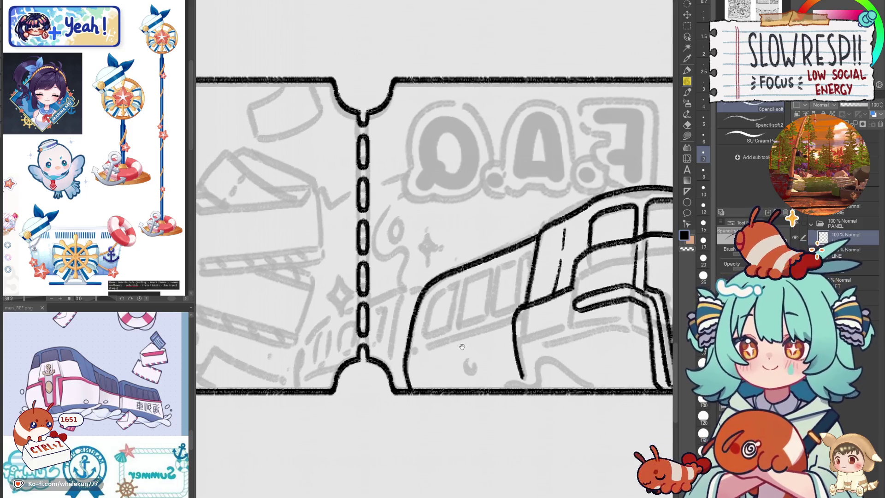
{"action": "left_click_drag", "start_coordinate": [406, 352], "coordinate": [514, 314]}
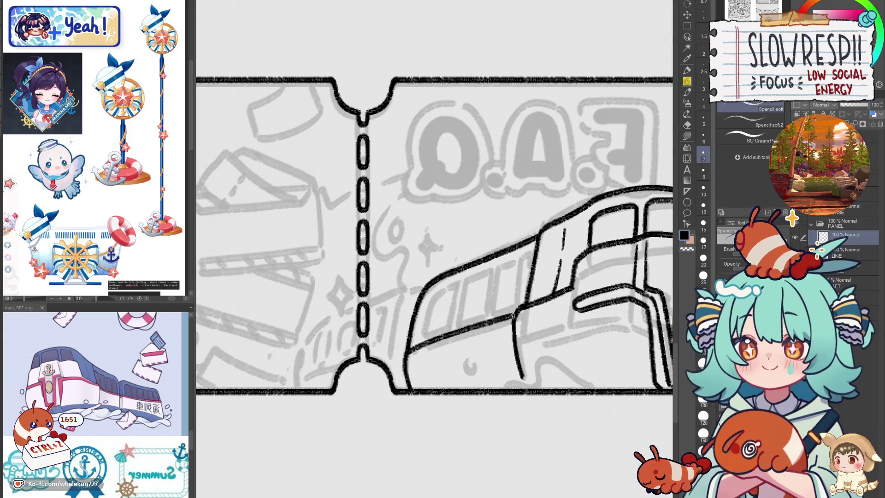
{"action": "mouse_move", "coordinate": [404, 353]}
{"action": "left_mouse_down"}
{"action": "mouse_move", "coordinate": [410, 362]}
{"action": "mouse_move", "coordinate": [512, 321]}
{"action": "left_mouse_up"}
{"action": "key", "text": "ctrl+z"}
{"action": "left_click_drag", "start_coordinate": [404, 362], "coordinate": [515, 323]}
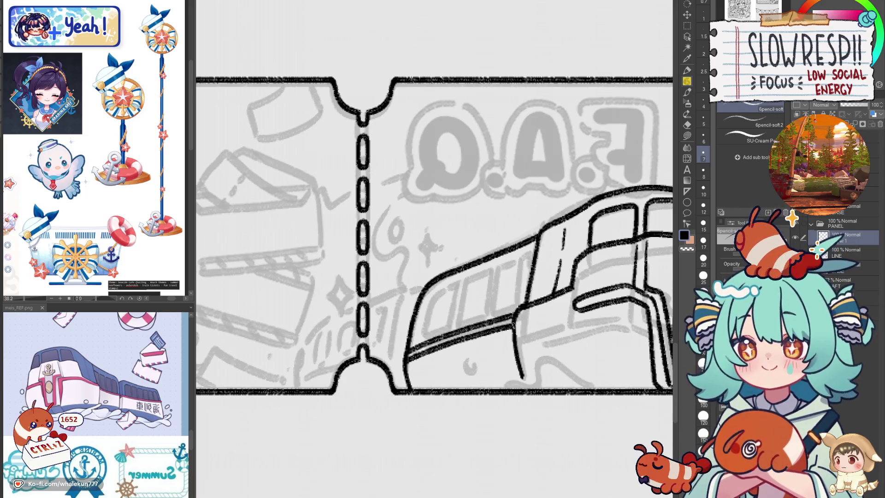
- Ink the curved and right edges of the first train window
{"action": "mouse_move", "coordinate": [451, 283]}
{"action": "left_mouse_down"}
{"action": "mouse_move", "coordinate": [429, 298]}
{"action": "mouse_move", "coordinate": [418, 332]}
{"action": "left_mouse_up"}
{"action": "key", "text": "ctrl+z"}
{"action": "key", "text": "ctrl+z"}
{"action": "mouse_move", "coordinate": [447, 283]}
{"action": "left_mouse_down"}
{"action": "mouse_move", "coordinate": [418, 338]}
{"action": "mouse_move", "coordinate": [448, 325]}
{"action": "left_mouse_up"}
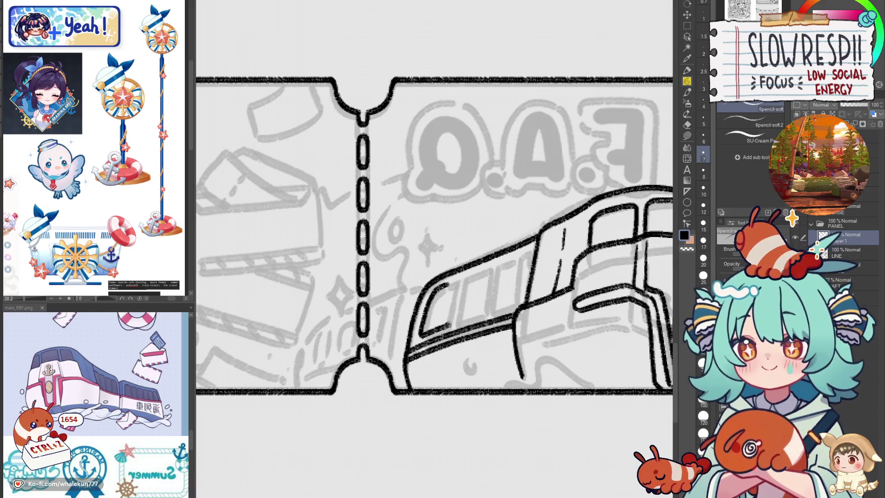
{"action": "left_click_drag", "start_coordinate": [451, 282], "coordinate": [444, 327]}
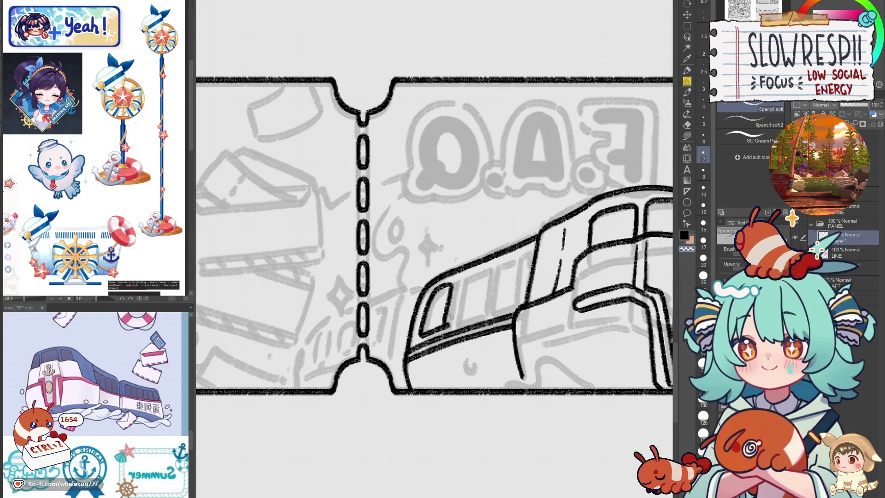
{"action": "left_click_drag", "start_coordinate": [459, 281], "coordinate": [451, 325]}
{"action": "key", "text": "ctrl+z"}
- Ink the top and vertical edge of the second window and the next window's edge
{"action": "mouse_move", "coordinate": [460, 282]}
{"action": "left_mouse_down"}
{"action": "mouse_move", "coordinate": [485, 270]}
{"action": "mouse_move", "coordinate": [479, 314]}
{"action": "left_mouse_up"}
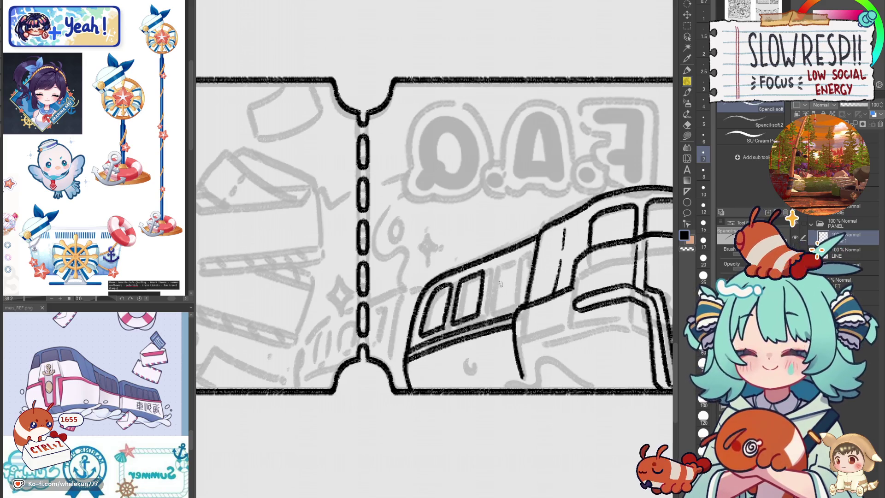
{"action": "left_click_drag", "start_coordinate": [490, 268], "coordinate": [484, 315]}
{"action": "mouse_move", "coordinate": [491, 267]}
{"action": "left_mouse_down"}
{"action": "mouse_move", "coordinate": [514, 260]}
{"action": "mouse_move", "coordinate": [502, 277]}
{"action": "mouse_move", "coordinate": [512, 260]}
{"action": "mouse_move", "coordinate": [509, 306]}
{"action": "left_mouse_up"}
{"action": "key", "text": "ctrl+z"}
{"action": "left_click_drag", "start_coordinate": [520, 259], "coordinate": [517, 309]}
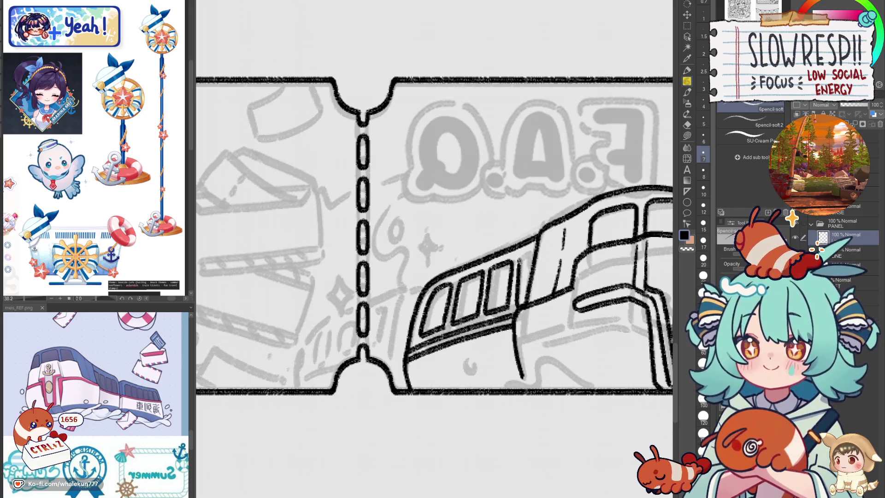
{"action": "key", "text": "ctrl+z"}
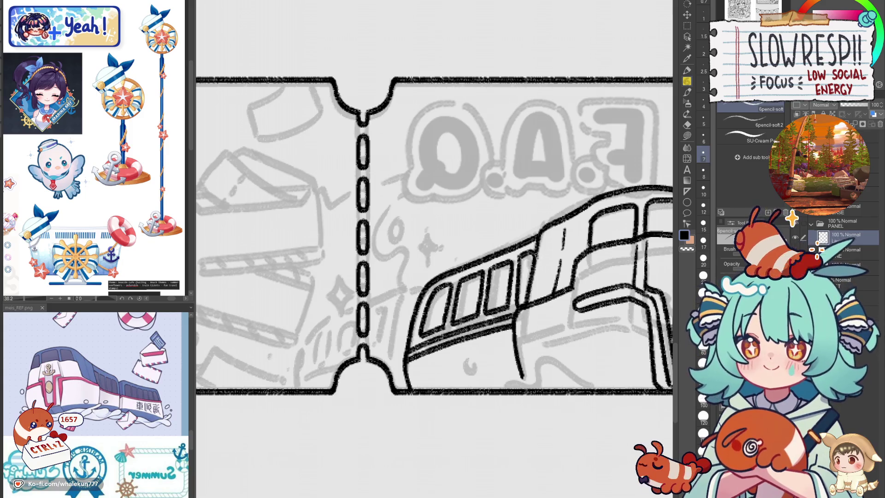
- Check the lines in a mirrored view, then redraw the far window's edge stroke
{"action": "key", "text": "h"}
{"action": "key", "text": "h"}
{"action": "key", "text": "ctrl+z"}
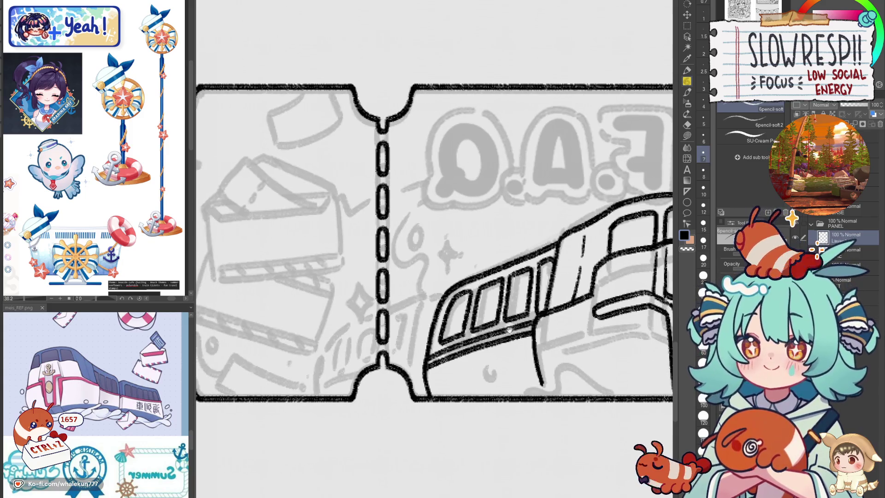
{"action": "key", "text": "ctrl+z"}
{"action": "left_click_drag", "start_coordinate": [544, 260], "coordinate": [537, 301]}
{"action": "key", "text": "ctrl+z"}
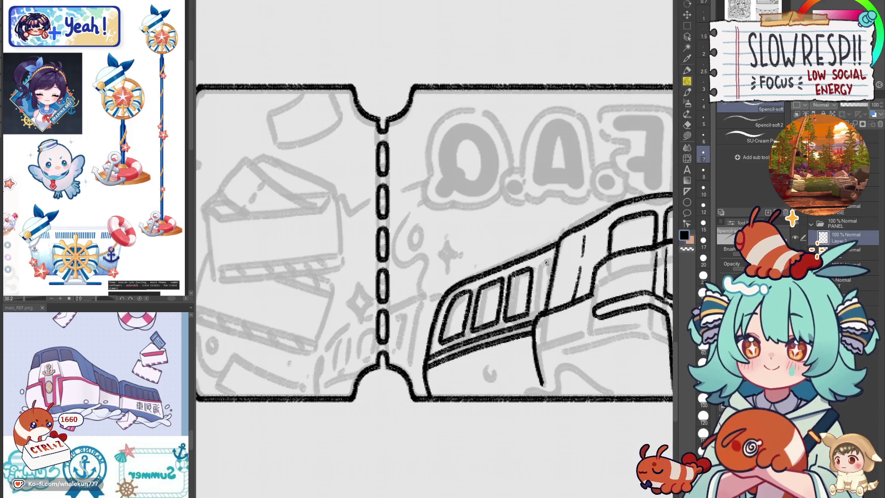
{"action": "left_click_drag", "start_coordinate": [545, 259], "coordinate": [537, 300]}
- Add short strokes at the train's lower-left end and a curling wave by its nose
{"action": "mouse_move", "coordinate": [433, 311]}
{"action": "left_mouse_down"}
{"action": "mouse_move", "coordinate": [459, 302]}
{"action": "mouse_move", "coordinate": [450, 290]}
{"action": "mouse_move", "coordinate": [387, 315]}
{"action": "left_mouse_up"}
{"action": "key", "text": "ctrl+z"}
{"action": "key", "text": "ctrl+z"}
{"action": "left_click_drag", "start_coordinate": [443, 287], "coordinate": [497, 270]}
{"action": "key", "text": "ctrl+z"}
{"action": "mouse_move", "coordinate": [443, 288]}
{"action": "left_mouse_down"}
{"action": "mouse_move", "coordinate": [492, 271]}
{"action": "mouse_move", "coordinate": [470, 306]}
{"action": "mouse_move", "coordinate": [466, 360]}
{"action": "mouse_move", "coordinate": [486, 340]}
{"action": "left_mouse_up"}
{"action": "key", "text": "ctrl+z"}
{"action": "key", "text": "ctrl+z"}
{"action": "key", "text": "ctrl+z"}
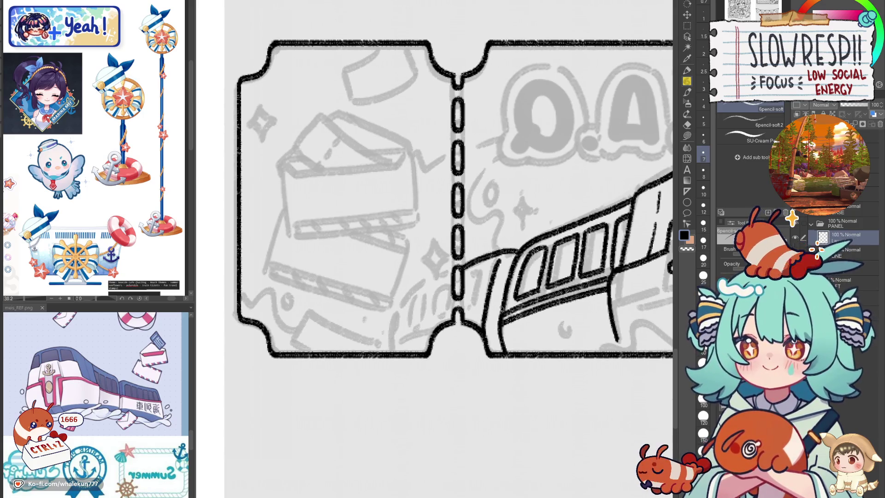
{"action": "key", "text": "ctrl+z"}
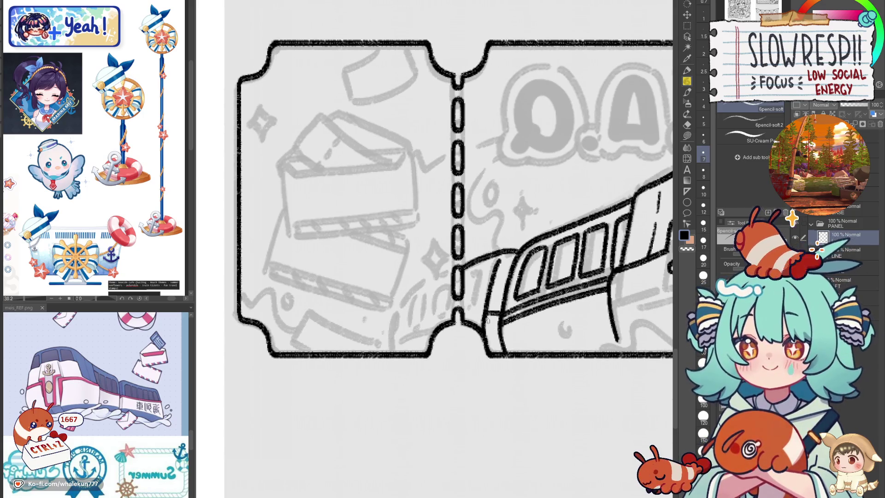
{"action": "key", "text": "ctrl+z"}
{"action": "key", "text": "ctrl+z"}
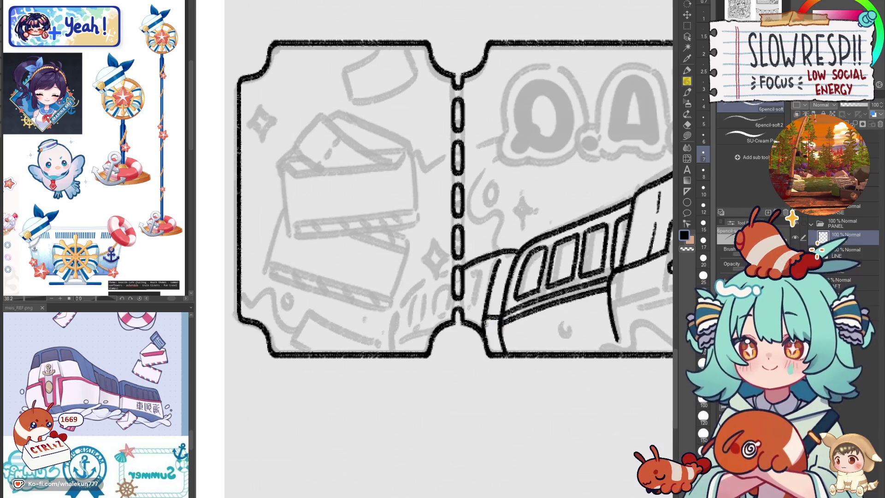
{"action": "mouse_move", "coordinate": [483, 316]}
{"action": "left_mouse_down"}
{"action": "mouse_move", "coordinate": [465, 321]}
{"action": "mouse_move", "coordinate": [485, 322]}
{"action": "left_mouse_up"}
{"action": "mouse_move", "coordinate": [520, 345]}
{"action": "left_mouse_down"}
{"action": "mouse_move", "coordinate": [401, 332]}
{"action": "mouse_move", "coordinate": [419, 326]}
{"action": "mouse_move", "coordinate": [447, 339]}
{"action": "left_mouse_up"}
{"action": "mouse_move", "coordinate": [352, 318]}
{"action": "left_mouse_down"}
{"action": "mouse_move", "coordinate": [323, 317]}
{"action": "mouse_move", "coordinate": [331, 341]}
{"action": "mouse_move", "coordinate": [308, 349]}
{"action": "mouse_move", "coordinate": [313, 338]}
{"action": "left_mouse_up"}
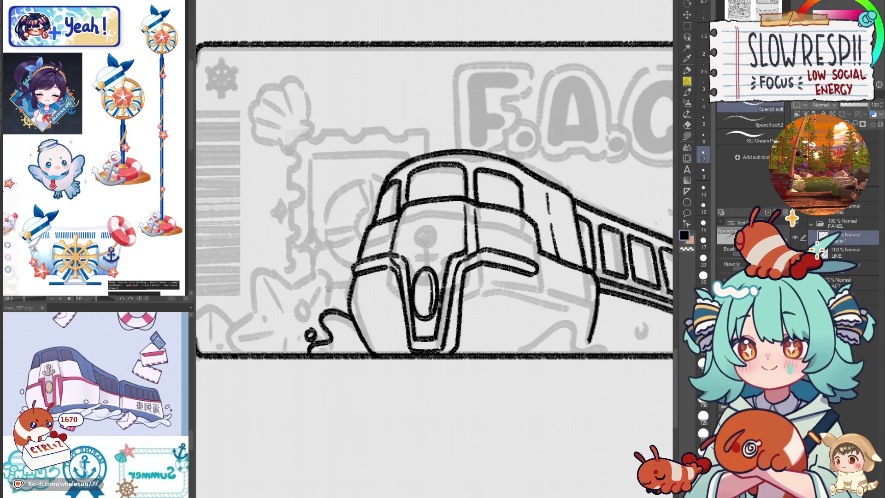
- Try a splash droplet and small wave curve at the train's lower left, undoing both
{"action": "mouse_move", "coordinate": [322, 285]}
{"action": "left_mouse_down"}
{"action": "mouse_move", "coordinate": [337, 299]}
{"action": "mouse_move", "coordinate": [341, 292]}
{"action": "mouse_move", "coordinate": [350, 331]}
{"action": "mouse_move", "coordinate": [343, 325]}
{"action": "mouse_move", "coordinate": [341, 313]}
{"action": "mouse_move", "coordinate": [353, 330]}
{"action": "left_mouse_up"}
{"action": "key", "text": "ctrl+z"}
{"action": "key", "text": "ctrl+z"}
{"action": "key", "text": "ctrl+z"}
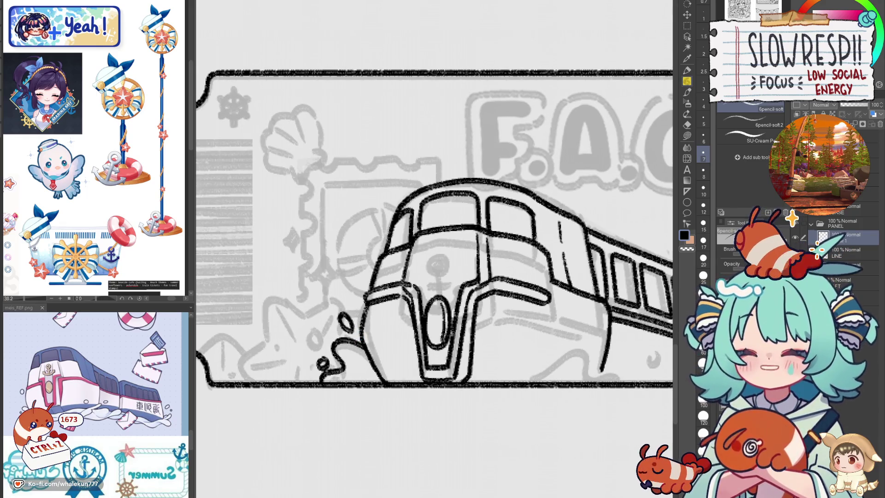
{"action": "key", "text": "h"}
{"action": "key", "text": "h"}
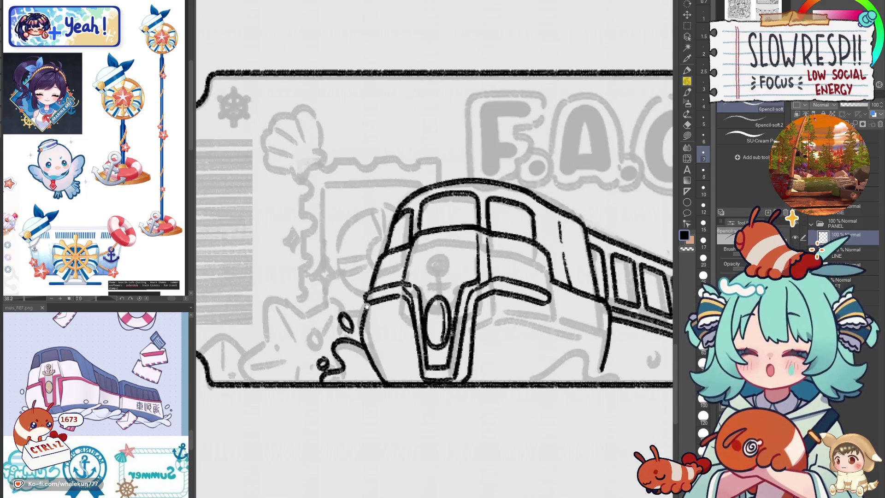
{"action": "mouse_move", "coordinate": [366, 305]}
{"action": "left_mouse_down"}
{"action": "mouse_move", "coordinate": [401, 332]}
{"action": "mouse_move", "coordinate": [426, 331]}
{"action": "mouse_move", "coordinate": [396, 319]}
{"action": "left_mouse_up"}
{"action": "mouse_move", "coordinate": [345, 362]}
{"action": "left_mouse_down"}
{"action": "mouse_move", "coordinate": [359, 350]}
{"action": "mouse_move", "coordinate": [383, 357]}
{"action": "mouse_move", "coordinate": [351, 347]}
{"action": "mouse_move", "coordinate": [390, 358]}
{"action": "mouse_move", "coordinate": [440, 346]}
{"action": "mouse_move", "coordinate": [450, 358]}
{"action": "left_mouse_up"}
{"action": "key", "text": "ctrl+z"}
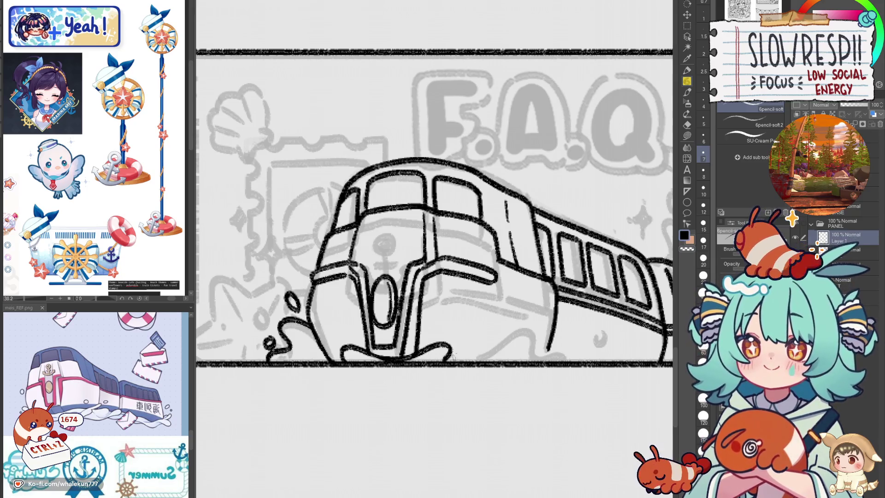
- Ink a droplet and wavy water line beneath the train
{"action": "mouse_move", "coordinate": [460, 336]}
{"action": "left_mouse_down"}
{"action": "mouse_move", "coordinate": [500, 348]}
{"action": "mouse_move", "coordinate": [546, 336]}
{"action": "mouse_move", "coordinate": [575, 364]}
{"action": "left_mouse_up"}
{"action": "key", "text": "ctrl+z"}
{"action": "mouse_move", "coordinate": [461, 359]}
{"action": "left_mouse_down"}
{"action": "mouse_move", "coordinate": [520, 336]}
{"action": "mouse_move", "coordinate": [576, 365]}
{"action": "mouse_move", "coordinate": [554, 340]}
{"action": "mouse_move", "coordinate": [605, 366]}
{"action": "left_mouse_up"}
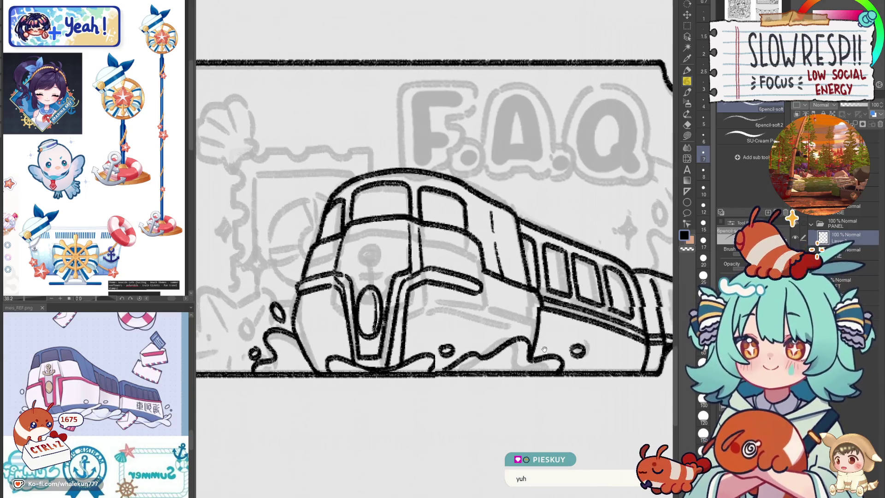
- Draw a small circle and the anchor's shank on the train's front
{"action": "left_click_drag", "start_coordinate": [387, 370], "coordinate": [411, 370]}
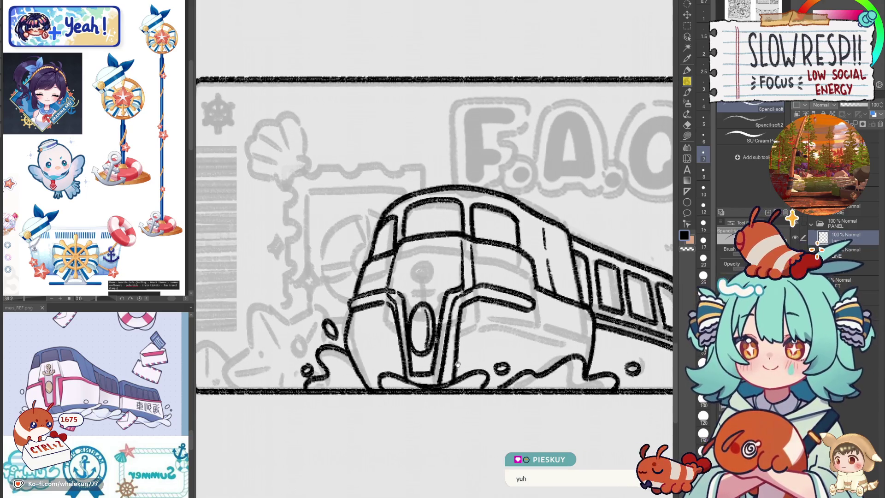
{"action": "scroll", "coordinate": [472, 352], "scroll_direction": "up", "scroll_amount": 3}
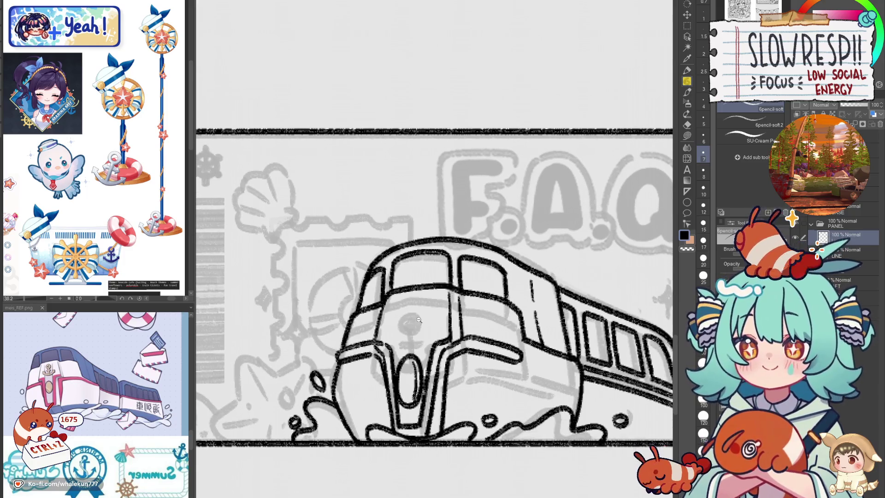
{"action": "key", "text": "ctrl+z"}
{"action": "mouse_move", "coordinate": [409, 293]}
{"action": "left_mouse_down"}
{"action": "mouse_move", "coordinate": [401, 304]}
{"action": "mouse_move", "coordinate": [408, 294]}
{"action": "left_mouse_up"}
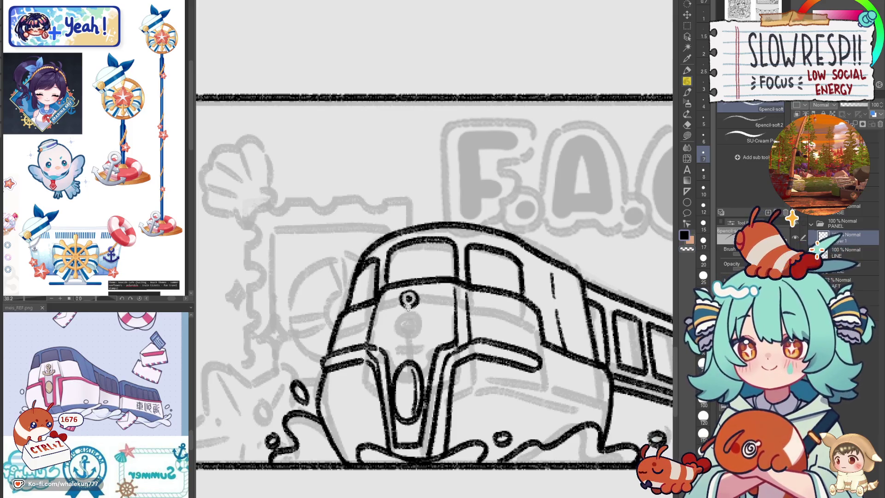
{"action": "mouse_move", "coordinate": [409, 308]}
{"action": "left_mouse_down"}
{"action": "mouse_move", "coordinate": [404, 328]}
{"action": "mouse_move", "coordinate": [395, 328]}
{"action": "mouse_move", "coordinate": [412, 326]}
{"action": "left_mouse_up"}
- Redraw the anchor's curved base, strengthen its left arm and enlarge its top ring
{"action": "key", "text": "ctrl+z"}
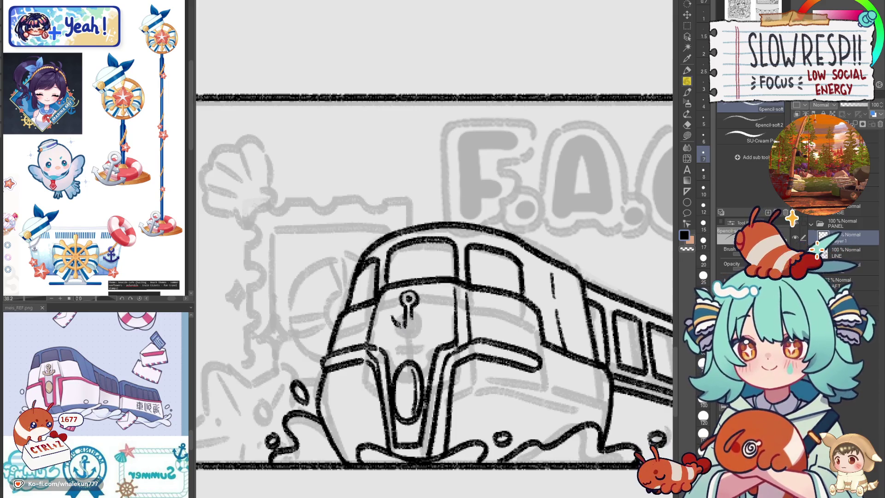
{"action": "mouse_move", "coordinate": [388, 319]}
{"action": "left_mouse_down"}
{"action": "mouse_move", "coordinate": [399, 336]}
{"action": "mouse_move", "coordinate": [429, 326]}
{"action": "mouse_move", "coordinate": [433, 314]}
{"action": "mouse_move", "coordinate": [427, 327]}
{"action": "left_mouse_up"}
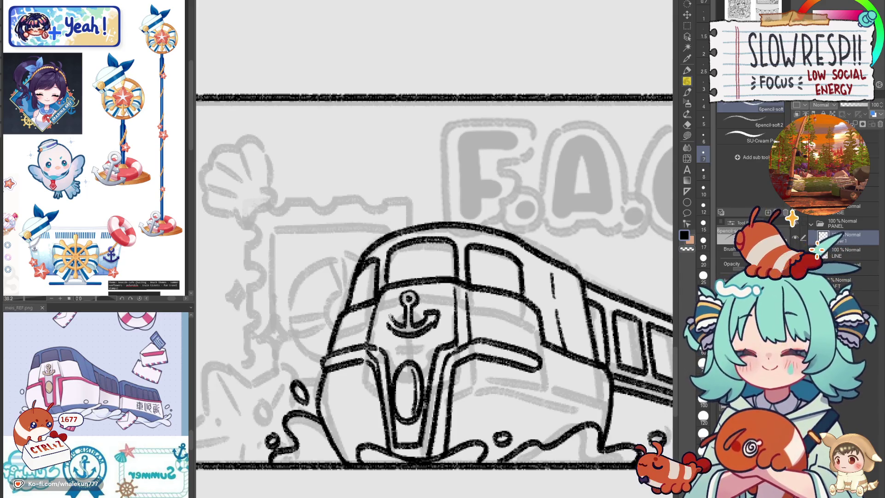
{"action": "left_click_drag", "start_coordinate": [381, 308], "coordinate": [389, 328]}
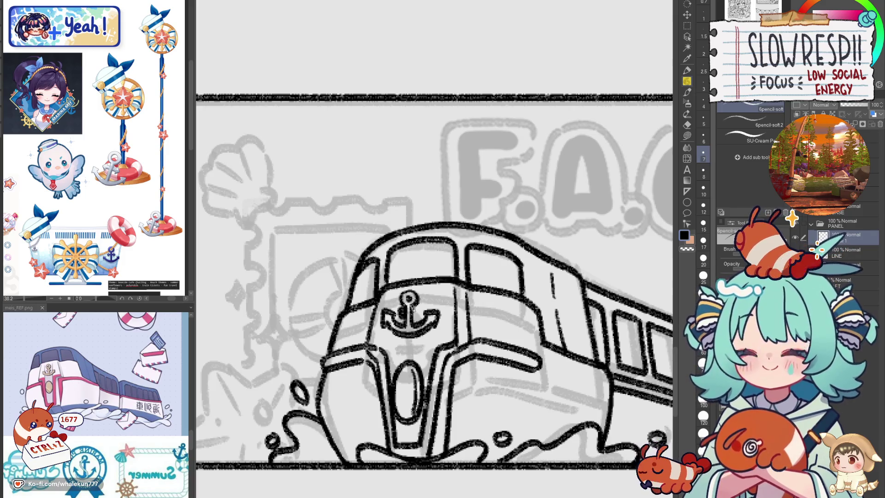
{"action": "key", "text": "e"}
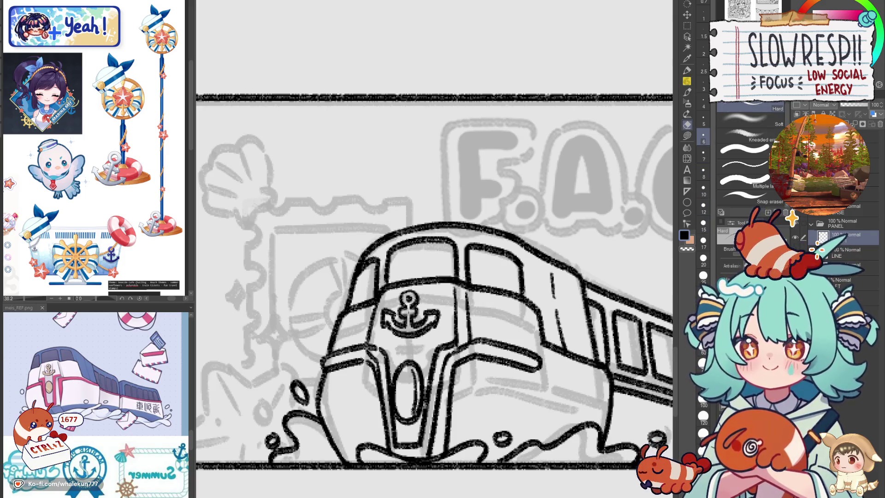
{"action": "key", "text": "p"}
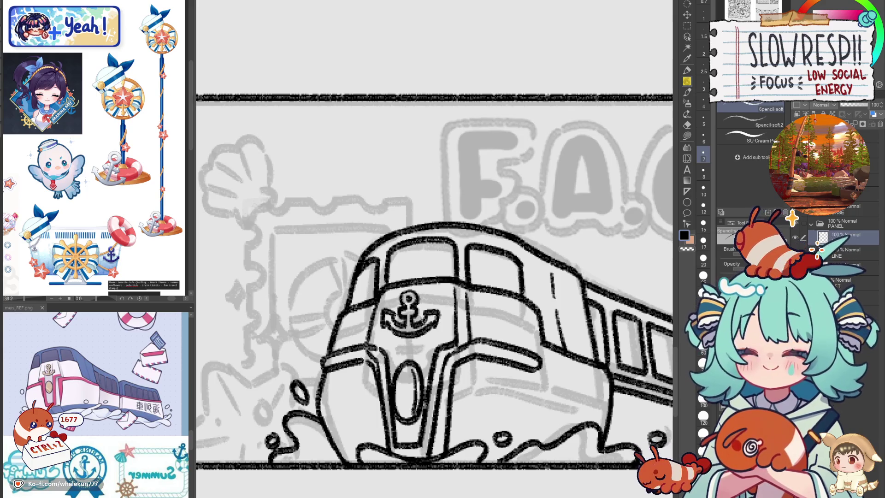
{"action": "mouse_move", "coordinate": [408, 289]}
{"action": "left_mouse_down"}
{"action": "mouse_move", "coordinate": [404, 301]}
{"action": "mouse_move", "coordinate": [430, 341]}
{"action": "left_mouse_up"}
- Ink vertical lines on the train front beside the anchor, then check in mirrored view
{"action": "left_click_drag", "start_coordinate": [390, 335], "coordinate": [396, 371]}
{"action": "key", "text": "ctrl+z"}
{"action": "key", "text": "ctrl+z"}
{"action": "left_click_drag", "start_coordinate": [395, 334], "coordinate": [397, 375]}
{"action": "left_click_drag", "start_coordinate": [428, 339], "coordinate": [426, 384]}
{"action": "key", "text": "ctrl+z"}
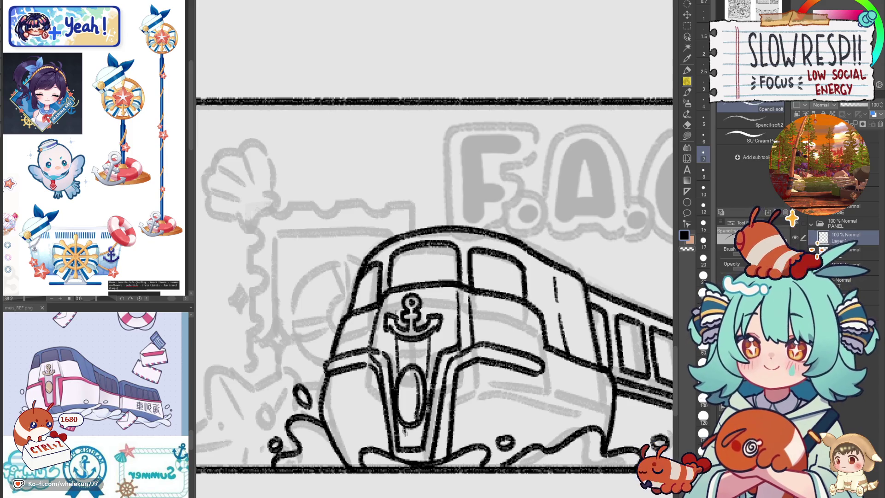
{"action": "key", "text": "h"}
{"action": "key", "text": "h"}
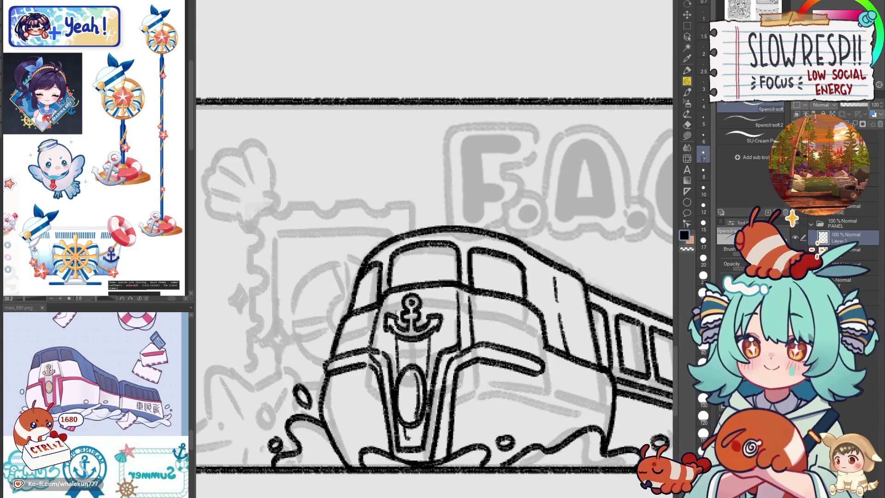
{"action": "scroll", "coordinate": [372, 330], "scroll_direction": "down", "scroll_amount": 5}
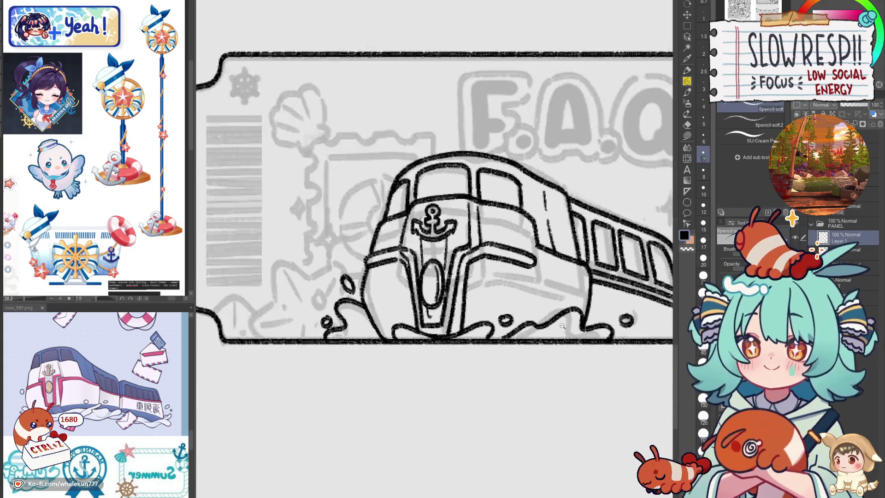
- Zoom and mirror the canvas to inspect the rear car at the perforation
{"action": "scroll", "coordinate": [461, 323], "scroll_direction": "down", "scroll_amount": 3}
{"action": "scroll", "coordinate": [520, 320], "scroll_direction": "up", "scroll_amount": 2}
{"action": "scroll", "coordinate": [492, 345], "scroll_direction": "up", "scroll_amount": 1}
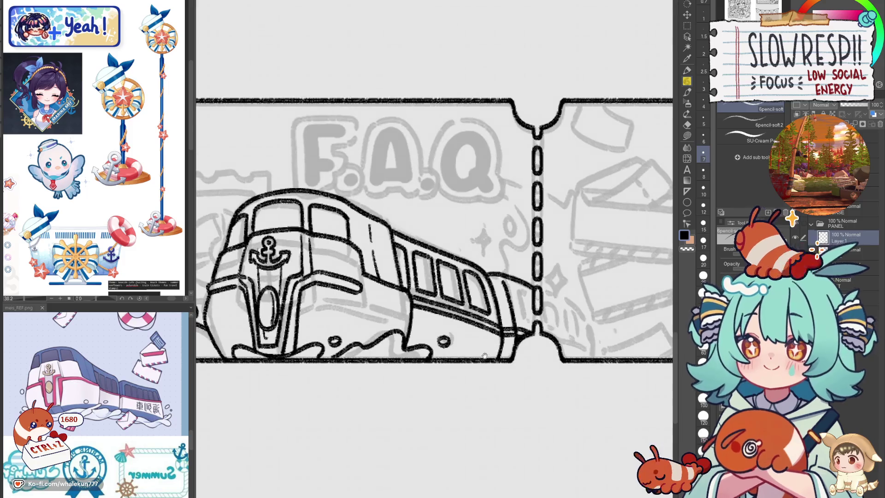
{"action": "scroll", "coordinate": [483, 352], "scroll_direction": "up", "scroll_amount": 1}
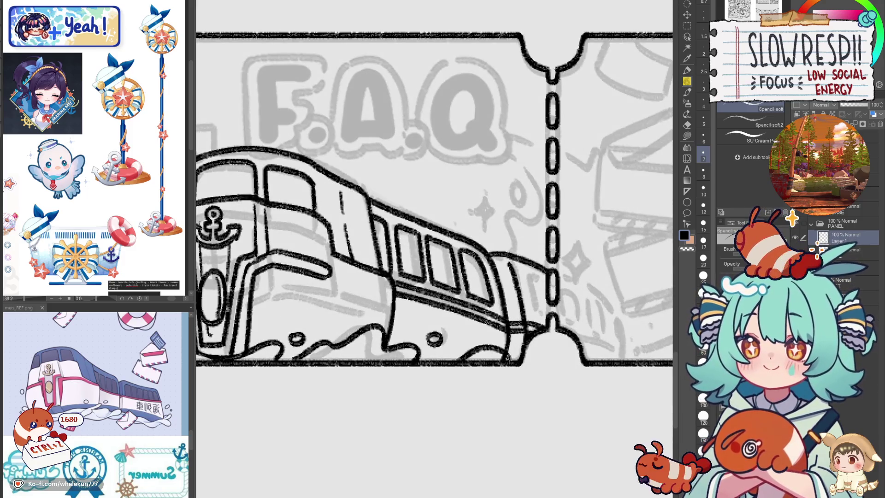
{"action": "key", "text": "c"}
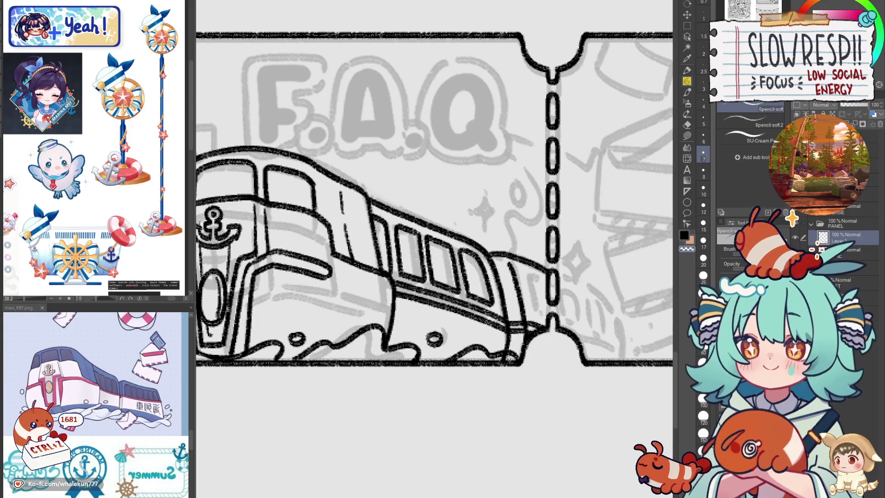
{"action": "scroll", "coordinate": [544, 356], "scroll_direction": "down", "scroll_amount": 3}
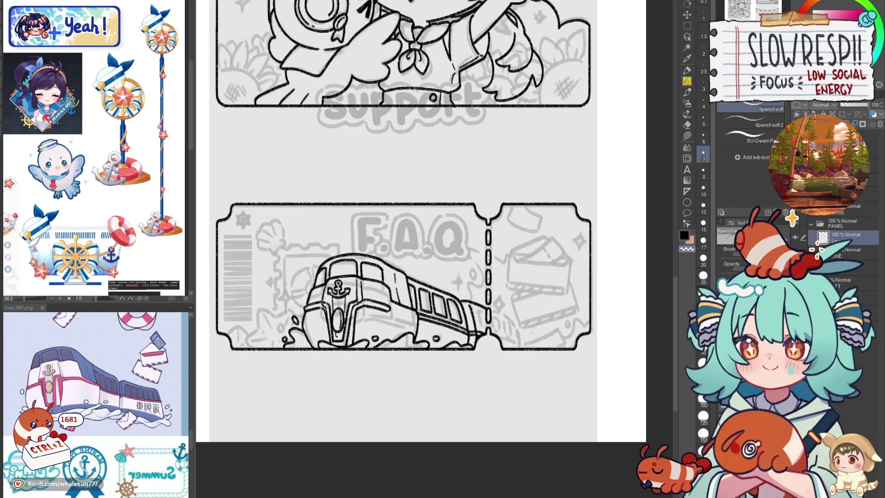
{"action": "key", "text": "h"}
{"action": "scroll", "coordinate": [460, 305], "scroll_direction": "up", "scroll_amount": 2}
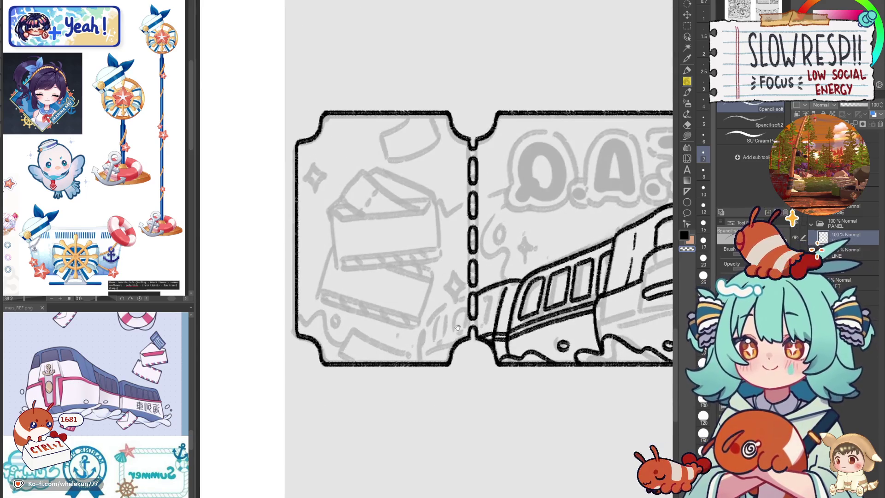
{"action": "key", "text": "h"}
{"action": "scroll", "coordinate": [466, 336], "scroll_direction": "down", "scroll_amount": 2}
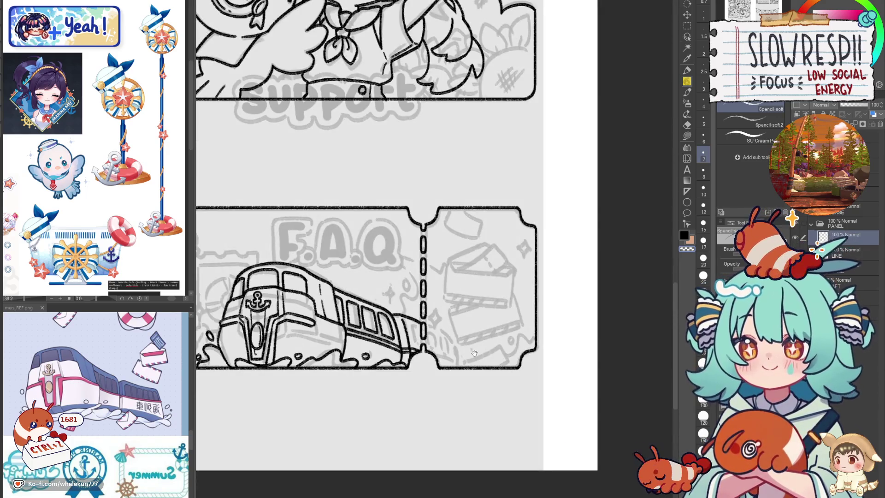
{"action": "scroll", "coordinate": [456, 334], "scroll_direction": "down", "scroll_amount": 3}
{"action": "scroll", "coordinate": [467, 328], "scroll_direction": "up", "scroll_amount": 2}
{"action": "key", "text": "h"}
{"action": "scroll", "coordinate": [494, 318], "scroll_direction": "up", "scroll_amount": 2}
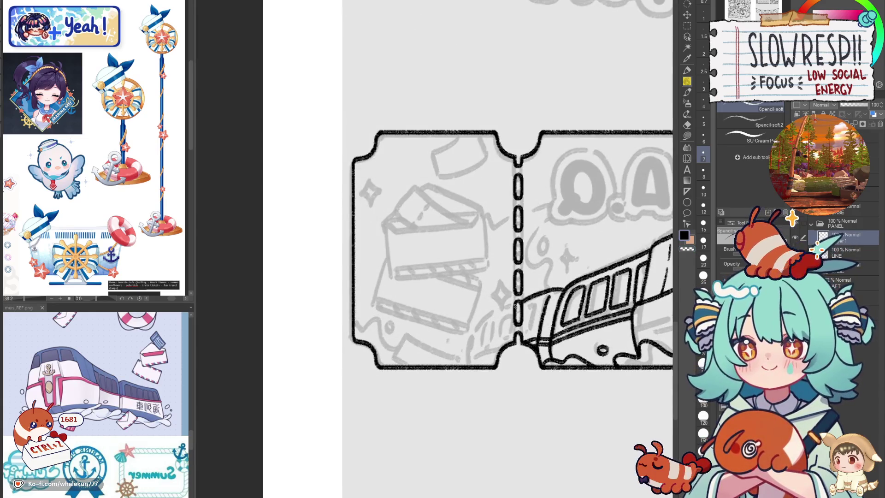
- Ink the rear car's curve, nose curve and a window outline across the perforation
{"action": "mouse_move", "coordinate": [512, 306]}
{"action": "left_mouse_down"}
{"action": "mouse_move", "coordinate": [473, 332]}
{"action": "mouse_move", "coordinate": [466, 350]}
{"action": "mouse_move", "coordinate": [468, 361]}
{"action": "mouse_move", "coordinate": [502, 348]}
{"action": "mouse_move", "coordinate": [474, 363]}
{"action": "mouse_move", "coordinate": [502, 355]}
{"action": "left_mouse_up"}
{"action": "key", "text": "ctrl+z"}
{"action": "key", "text": "ctrl+z"}
{"action": "scroll", "coordinate": [502, 349], "scroll_direction": "down", "scroll_amount": 1}
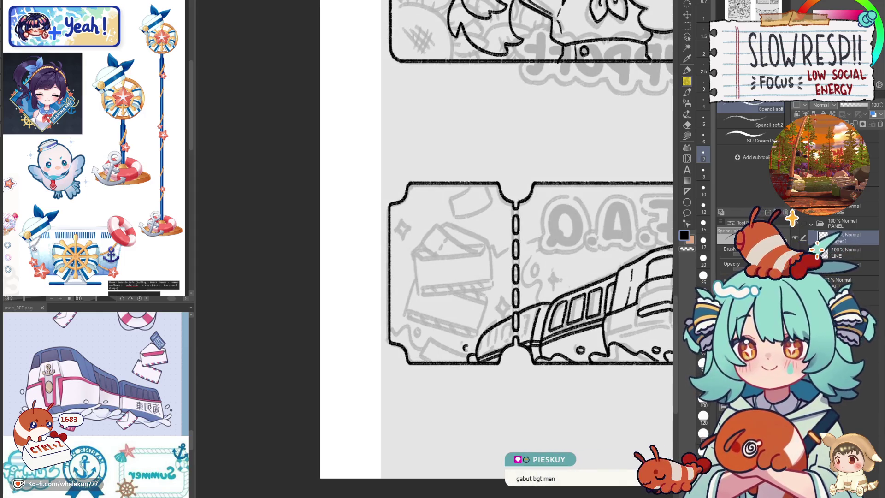
{"action": "scroll", "coordinate": [454, 331], "scroll_direction": "up", "scroll_amount": 3}
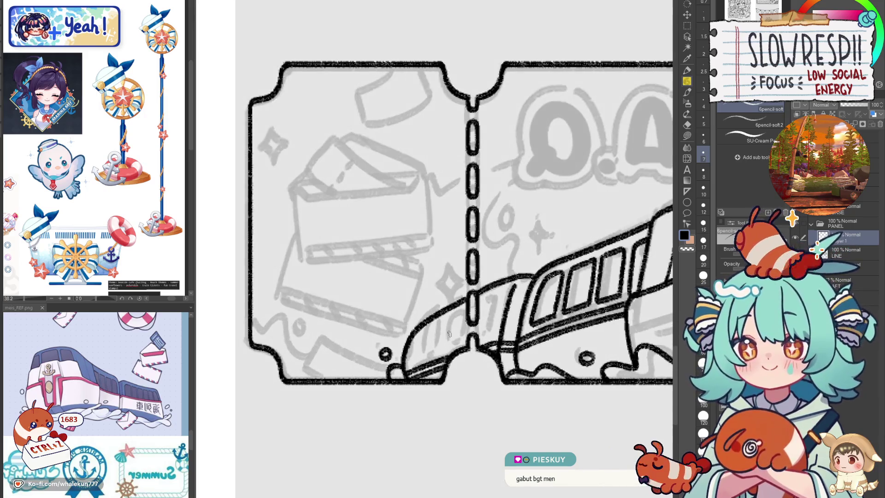
{"action": "mouse_move", "coordinate": [418, 340]}
{"action": "left_mouse_down"}
{"action": "mouse_move", "coordinate": [409, 368]}
{"action": "mouse_move", "coordinate": [434, 327]}
{"action": "mouse_move", "coordinate": [442, 351]}
{"action": "mouse_move", "coordinate": [446, 317]}
{"action": "mouse_move", "coordinate": [440, 350]}
{"action": "left_mouse_up"}
{"action": "key", "text": "ctrl+z"}
{"action": "key", "text": "ctrl+z"}
{"action": "key", "text": "ctrl+z"}
{"action": "key", "text": "ctrl+z"}
{"action": "mouse_move", "coordinate": [452, 316]}
{"action": "left_mouse_down"}
{"action": "mouse_move", "coordinate": [451, 350]}
{"action": "mouse_move", "coordinate": [463, 341]}
{"action": "mouse_move", "coordinate": [465, 309]}
{"action": "mouse_move", "coordinate": [497, 312]}
{"action": "mouse_move", "coordinate": [489, 296]}
{"action": "mouse_move", "coordinate": [495, 333]}
{"action": "left_mouse_up"}
{"action": "key", "text": "ctrl+z"}
{"action": "key", "text": "ctrl+z"}
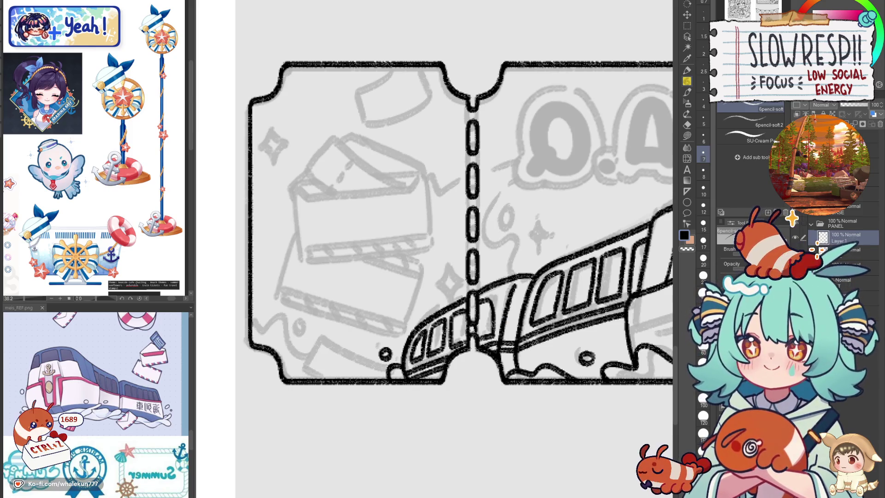
{"action": "scroll", "coordinate": [517, 304], "scroll_direction": "down", "scroll_amount": 5}
{"action": "scroll", "coordinate": [507, 318], "scroll_direction": "up", "scroll_amount": 2}
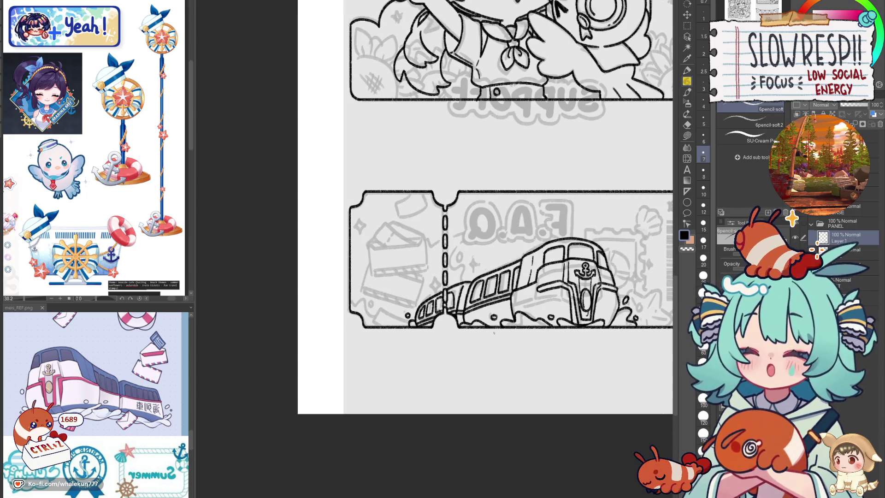
- Ink a line beside the dashed perforation and the car's side, trimming the thin stroke
{"action": "scroll", "coordinate": [426, 318], "scroll_direction": "up", "scroll_amount": 3}
{"action": "key", "text": "ctrl+z"}
{"action": "key", "text": "ctrl+z"}
{"action": "key", "text": "ctrl+z"}
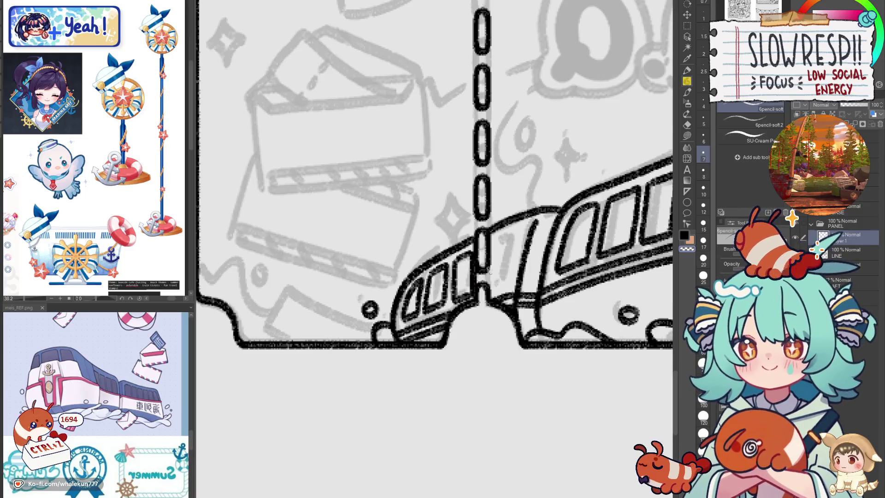
{"action": "mouse_move", "coordinate": [490, 243]}
{"action": "left_mouse_down"}
{"action": "mouse_move", "coordinate": [501, 267]}
{"action": "mouse_move", "coordinate": [491, 293]}
{"action": "left_mouse_up"}
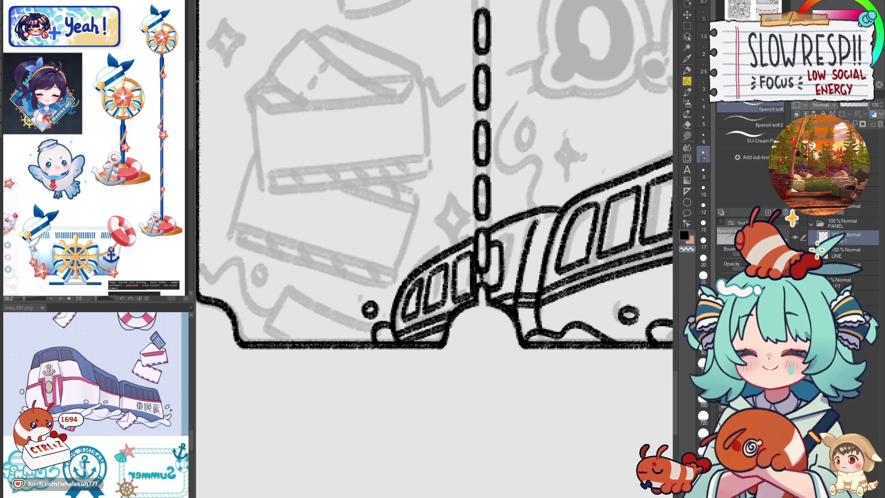
{"action": "left_click_drag", "start_coordinate": [537, 222], "coordinate": [515, 300]}
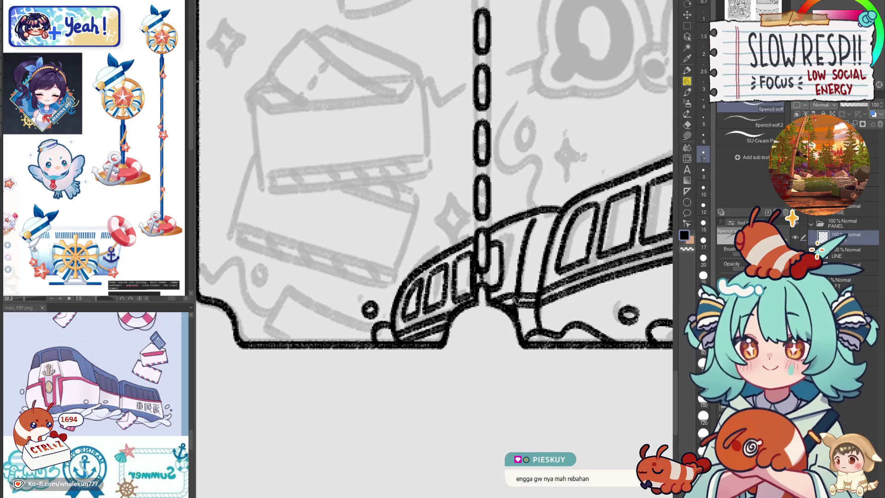
{"action": "key", "text": "c"}
{"action": "left_click_drag", "start_coordinate": [526, 262], "coordinate": [522, 282]}
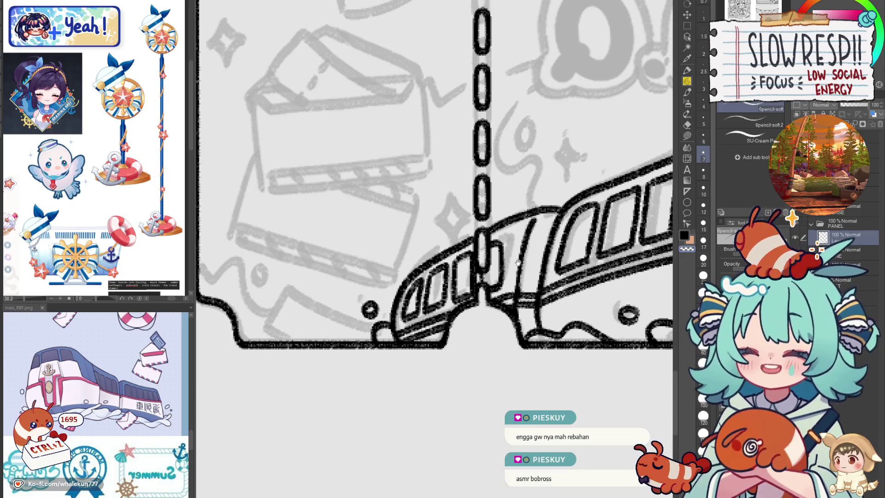
- Undo the train-front strokes and erase the third window with a larger eraser
{"action": "left_click_drag", "start_coordinate": [516, 292], "coordinate": [546, 254]}
{"action": "scroll", "coordinate": [546, 255], "scroll_direction": "down", "scroll_amount": 3}
{"action": "scroll", "coordinate": [546, 254], "scroll_direction": "up", "scroll_amount": 1}
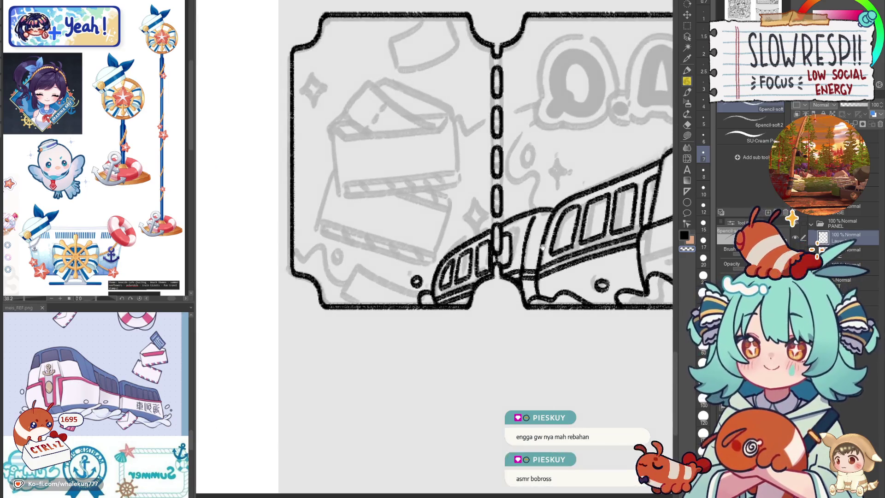
{"action": "scroll", "coordinate": [555, 251], "scroll_direction": "up", "scroll_amount": 1}
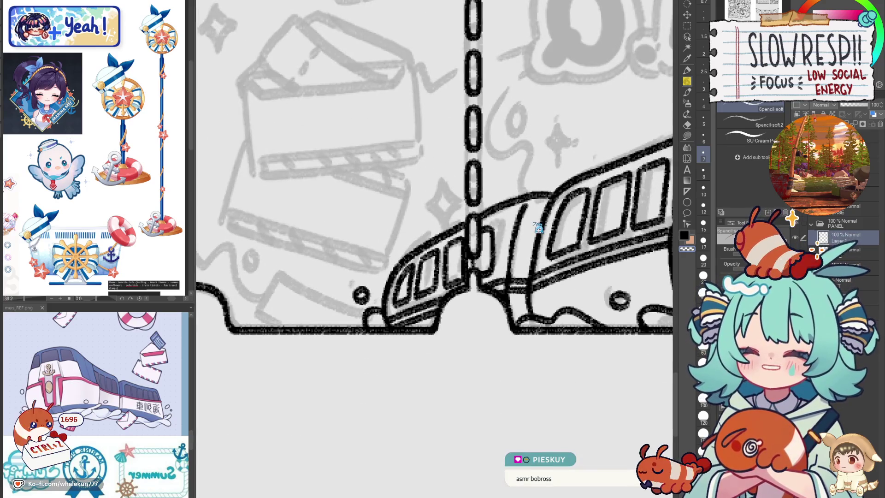
{"action": "key", "text": "ctrl+z"}
{"action": "key", "text": "ctrl+z"}
{"action": "key", "text": "ctrl+z"}
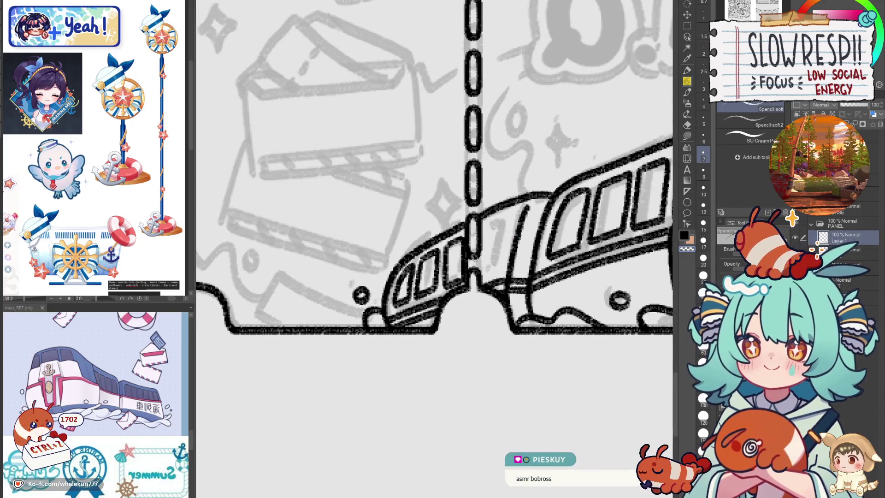
{"action": "key", "text": "ctrl+z"}
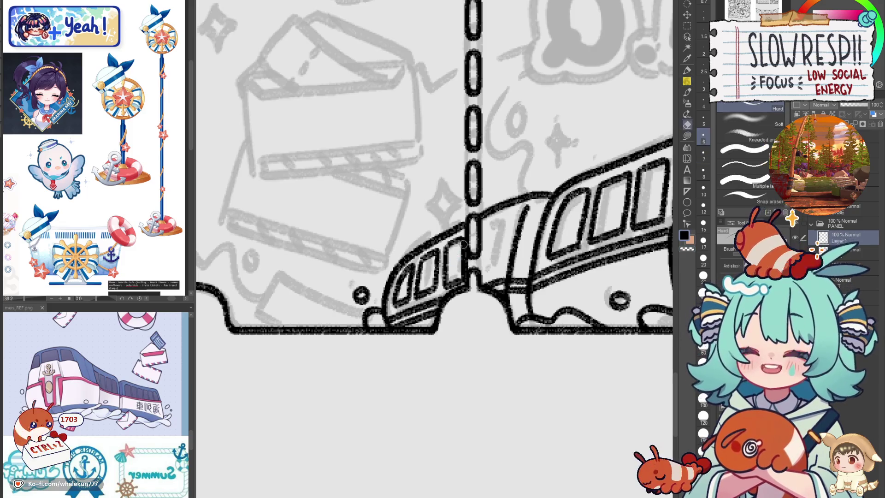
{"action": "key", "text": "e"}
{"action": "key", "text": "bracketright"}
{"action": "key", "text": "bracketright"}
{"action": "mouse_move", "coordinate": [449, 245]}
{"action": "left_mouse_down"}
{"action": "mouse_move", "coordinate": [445, 288]}
{"action": "mouse_move", "coordinate": [463, 238]}
{"action": "left_mouse_up"}
- Redraw the front window's bottom and a window outline with the 6pencil-soft pen
{"action": "key", "text": "p"}
{"action": "mouse_move", "coordinate": [446, 283]}
{"action": "left_mouse_down"}
{"action": "mouse_move", "coordinate": [465, 279]}
{"action": "mouse_move", "coordinate": [509, 214]}
{"action": "left_mouse_up"}
{"action": "left_click_drag", "start_coordinate": [509, 213], "coordinate": [497, 271]}
{"action": "key", "text": "ctrl+z"}
{"action": "key", "text": "ctrl+z"}
{"action": "mouse_move", "coordinate": [482, 233]}
{"action": "left_mouse_down"}
{"action": "mouse_move", "coordinate": [505, 218]}
{"action": "mouse_move", "coordinate": [498, 262]}
{"action": "mouse_move", "coordinate": [476, 278]}
{"action": "left_mouse_up"}
{"action": "mouse_move", "coordinate": [529, 215]}
{"action": "left_mouse_down"}
{"action": "mouse_move", "coordinate": [519, 251]}
{"action": "mouse_move", "coordinate": [526, 207]}
{"action": "mouse_move", "coordinate": [511, 262]}
{"action": "mouse_move", "coordinate": [519, 210]}
{"action": "mouse_move", "coordinate": [507, 276]}
{"action": "mouse_move", "coordinate": [523, 221]}
{"action": "mouse_move", "coordinate": [507, 276]}
{"action": "mouse_move", "coordinate": [514, 271]}
{"action": "left_mouse_up"}
{"action": "key", "text": "ctrl+z"}
{"action": "key", "text": "c"}
{"action": "scroll", "coordinate": [513, 269], "scroll_direction": "down", "scroll_amount": 3}
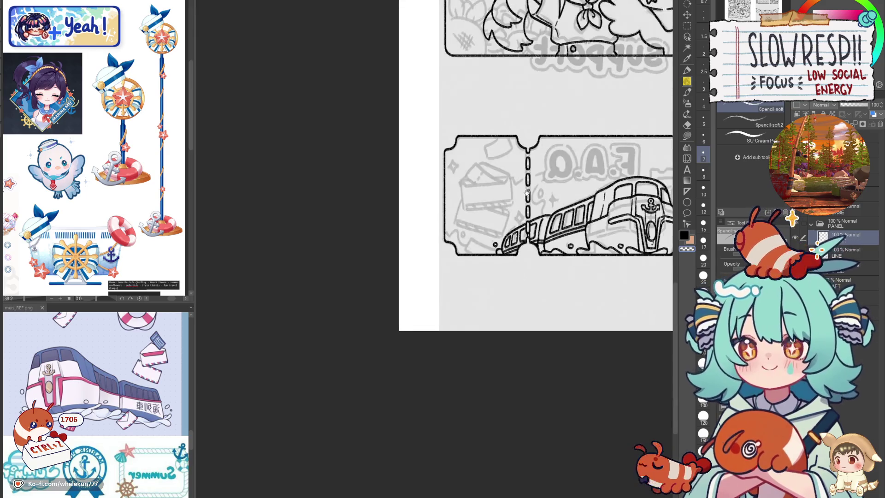
- Bring the ticket's barcode end into view and erase the stray circle behind the train
{"action": "left_click_drag", "start_coordinate": [580, 256], "coordinate": [524, 255]}
{"action": "scroll", "coordinate": [533, 227], "scroll_direction": "up", "scroll_amount": 2}
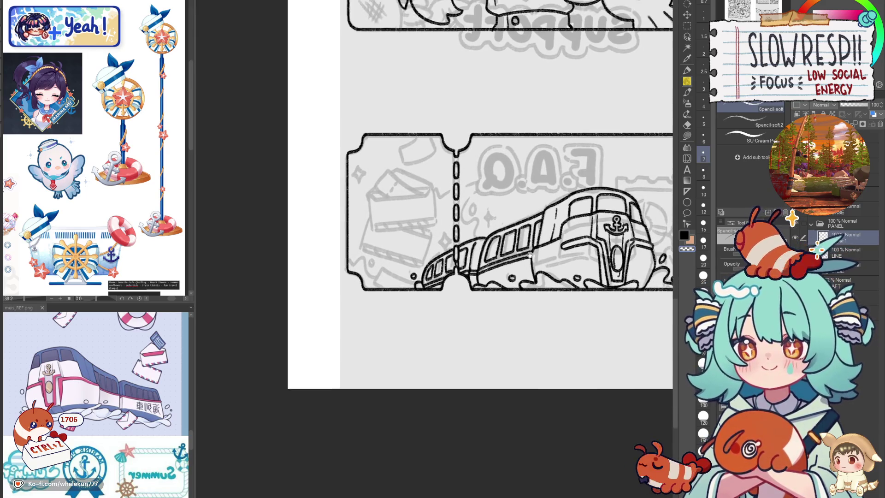
{"action": "key", "text": "h"}
{"action": "left_click_drag", "start_coordinate": [500, 274], "coordinate": [589, 259]}
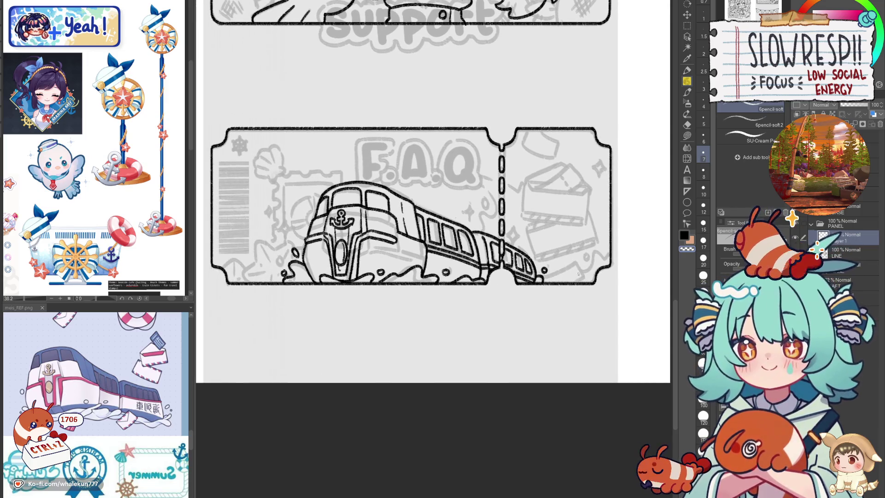
{"action": "scroll", "coordinate": [561, 247], "scroll_direction": "up", "scroll_amount": 4}
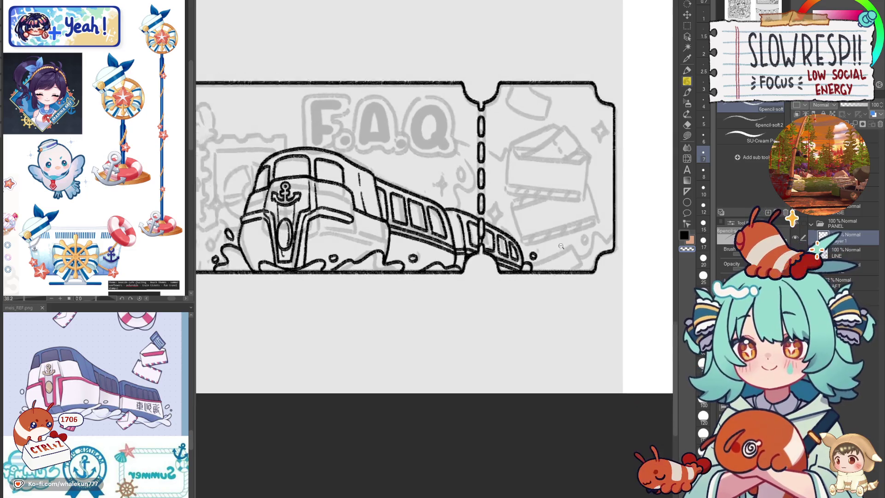
{"action": "scroll", "coordinate": [561, 246], "scroll_direction": "down", "scroll_amount": 1}
{"action": "scroll", "coordinate": [568, 240], "scroll_direction": "up", "scroll_amount": 2}
{"action": "key", "text": "e"}
{"action": "mouse_move", "coordinate": [528, 256]}
{"action": "left_mouse_down"}
{"action": "mouse_move", "coordinate": [511, 291]}
{"action": "mouse_move", "coordinate": [523, 265]}
{"action": "mouse_move", "coordinate": [581, 235]}
{"action": "mouse_move", "coordinate": [592, 245]}
{"action": "left_mouse_up"}
{"action": "key", "text": "p"}
{"action": "key", "text": "ctrl+z"}
- Draw a curling wave with an inner curl and small bubble into the right stub
{"action": "mouse_move", "coordinate": [508, 272]}
{"action": "left_mouse_down"}
{"action": "mouse_move", "coordinate": [578, 242]}
{"action": "mouse_move", "coordinate": [584, 249]}
{"action": "mouse_move", "coordinate": [565, 233]}
{"action": "mouse_move", "coordinate": [642, 204]}
{"action": "left_mouse_up"}
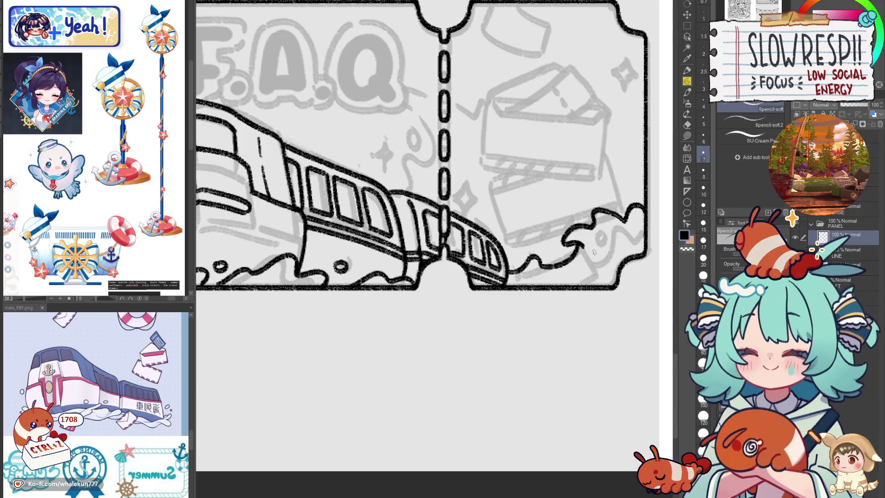
{"action": "key", "text": "ctrl+z"}
{"action": "key", "text": "ctrl+z"}
{"action": "key", "text": "ctrl+z"}
{"action": "mouse_move", "coordinate": [576, 244]}
{"action": "left_mouse_down"}
{"action": "mouse_move", "coordinate": [568, 227]}
{"action": "mouse_move", "coordinate": [589, 207]}
{"action": "mouse_move", "coordinate": [644, 197]}
{"action": "left_mouse_up"}
{"action": "mouse_move", "coordinate": [612, 226]}
{"action": "left_mouse_down"}
{"action": "mouse_move", "coordinate": [598, 234]}
{"action": "mouse_move", "coordinate": [631, 239]}
{"action": "mouse_move", "coordinate": [638, 254]}
{"action": "left_mouse_up"}
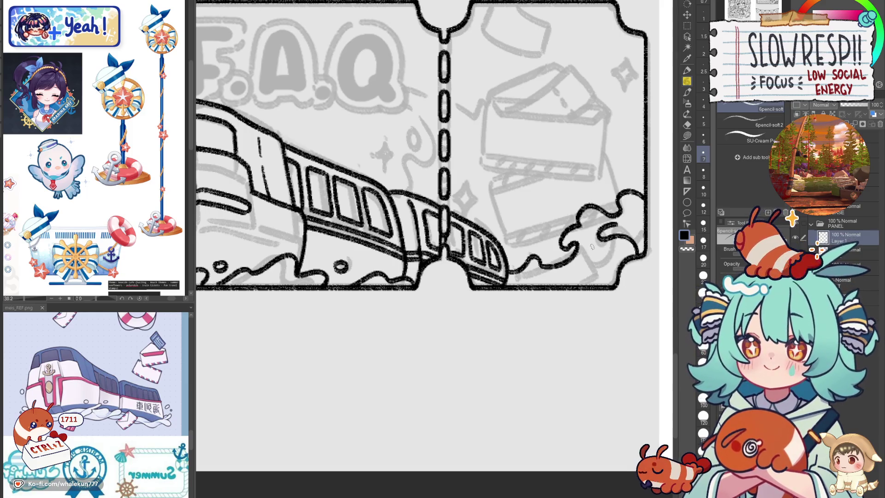
{"action": "left_click_drag", "start_coordinate": [576, 241], "coordinate": [589, 256]}
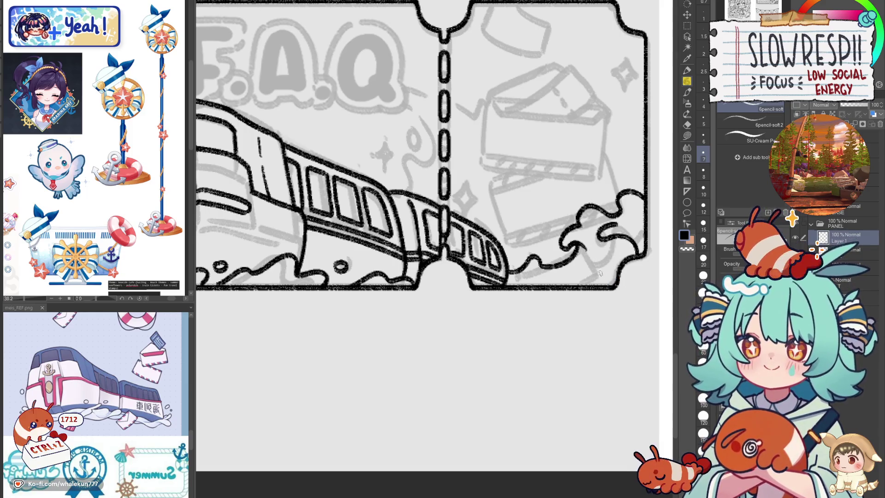
{"action": "left_click_drag", "start_coordinate": [594, 258], "coordinate": [594, 257]}
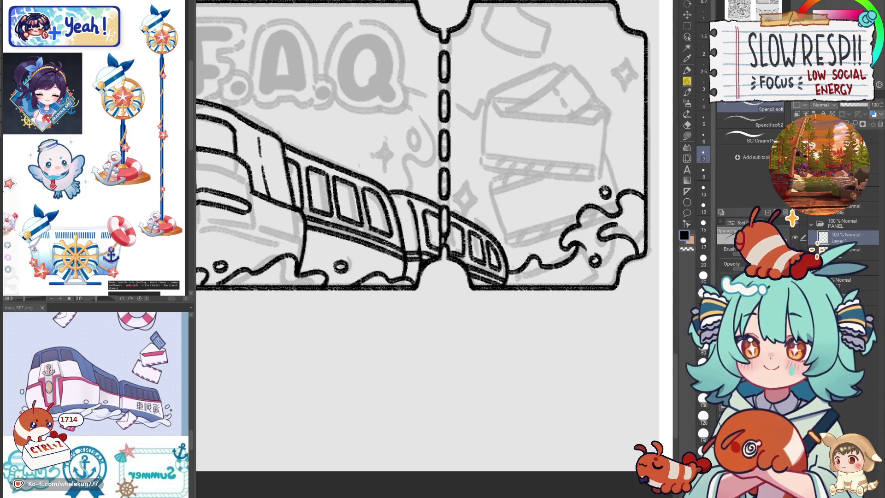
{"action": "scroll", "coordinate": [626, 201], "scroll_direction": "down", "scroll_amount": 3}
{"action": "scroll", "coordinate": [627, 201], "scroll_direction": "up", "scroll_amount": 2}
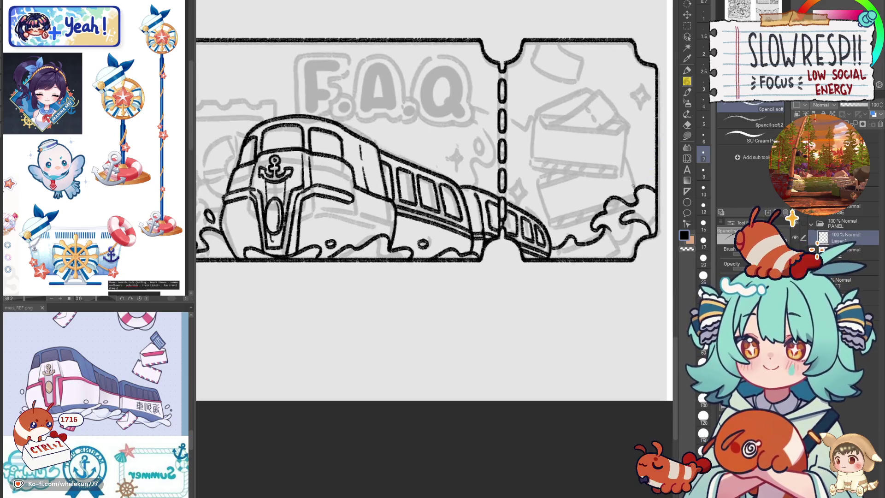
- Ink the outline around the starfish's lower left, undoing one stray stroke
{"action": "scroll", "coordinate": [593, 234], "scroll_direction": "up", "scroll_amount": 2}
{"action": "key", "text": "h"}
{"action": "key", "text": "h"}
{"action": "scroll", "coordinate": [551, 293], "scroll_direction": "up", "scroll_amount": 2}
{"action": "scroll", "coordinate": [548, 293], "scroll_direction": "left", "scroll_amount": 5}
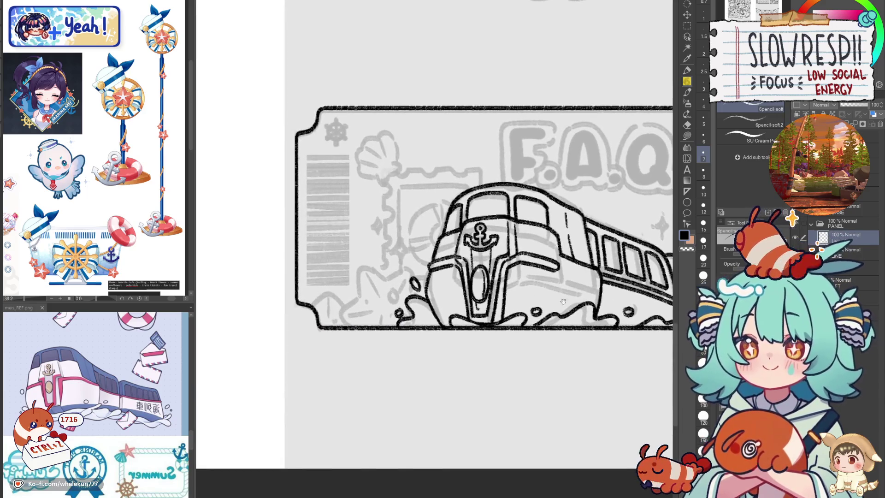
{"action": "scroll", "coordinate": [452, 269], "scroll_direction": "up", "scroll_amount": 2}
{"action": "mouse_move", "coordinate": [404, 260]}
{"action": "left_mouse_down"}
{"action": "mouse_move", "coordinate": [402, 312]}
{"action": "mouse_move", "coordinate": [377, 330]}
{"action": "mouse_move", "coordinate": [372, 349]}
{"action": "mouse_move", "coordinate": [392, 357]}
{"action": "mouse_move", "coordinate": [417, 261]}
{"action": "mouse_move", "coordinate": [447, 279]}
{"action": "left_mouse_up"}
{"action": "key", "text": "ctrl+z"}
{"action": "mouse_move", "coordinate": [405, 259]}
{"action": "left_mouse_down"}
{"action": "mouse_move", "coordinate": [444, 277]}
{"action": "mouse_move", "coordinate": [488, 264]}
{"action": "mouse_move", "coordinate": [486, 294]}
{"action": "left_mouse_up"}
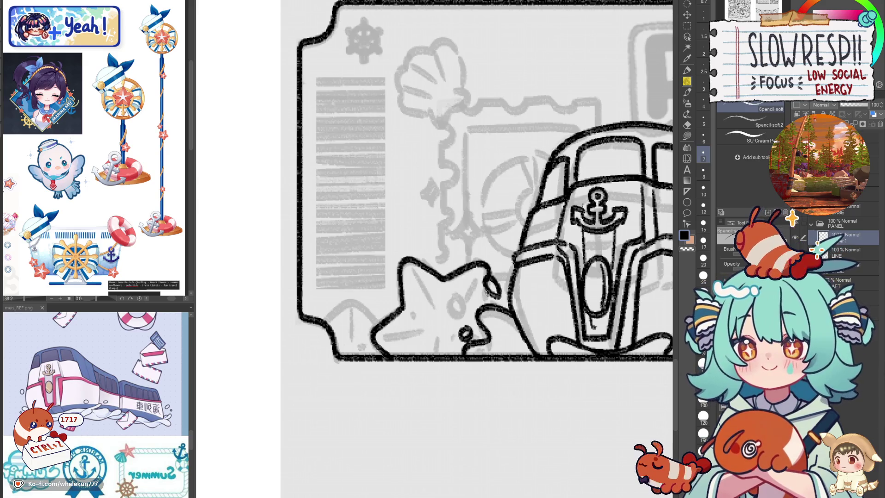
{"action": "left_click_drag", "start_coordinate": [380, 351], "coordinate": [400, 357]}
{"action": "left_click_drag", "start_coordinate": [408, 266], "coordinate": [441, 315]}
{"action": "mouse_move", "coordinate": [387, 336]}
{"action": "left_mouse_down"}
{"action": "mouse_move", "coordinate": [428, 331]}
{"action": "mouse_move", "coordinate": [482, 275]}
{"action": "left_mouse_up"}
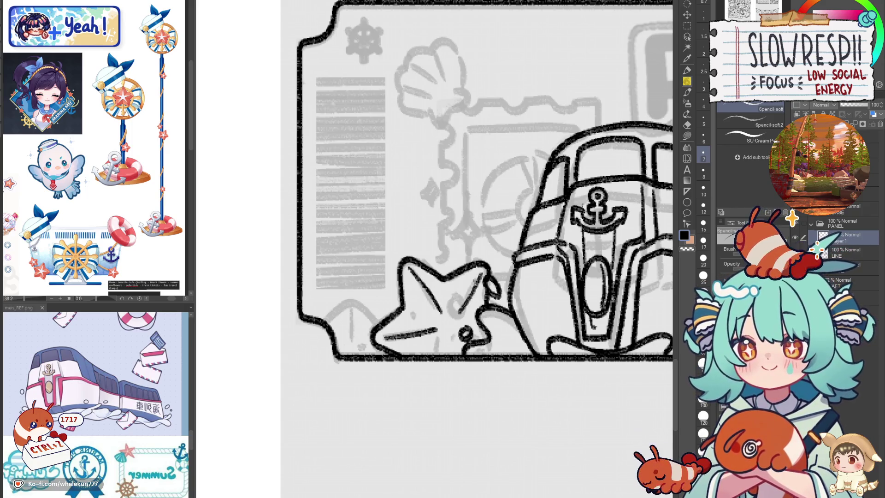
- Redraw the shell's curved outline and inner detail lines, then zoom out to the whole ticket
{"action": "mouse_move", "coordinate": [316, 306]}
{"action": "left_mouse_down"}
{"action": "mouse_move", "coordinate": [361, 298]}
{"action": "mouse_move", "coordinate": [356, 291]}
{"action": "mouse_move", "coordinate": [400, 273]}
{"action": "mouse_move", "coordinate": [442, 276]}
{"action": "mouse_move", "coordinate": [443, 284]}
{"action": "left_mouse_up"}
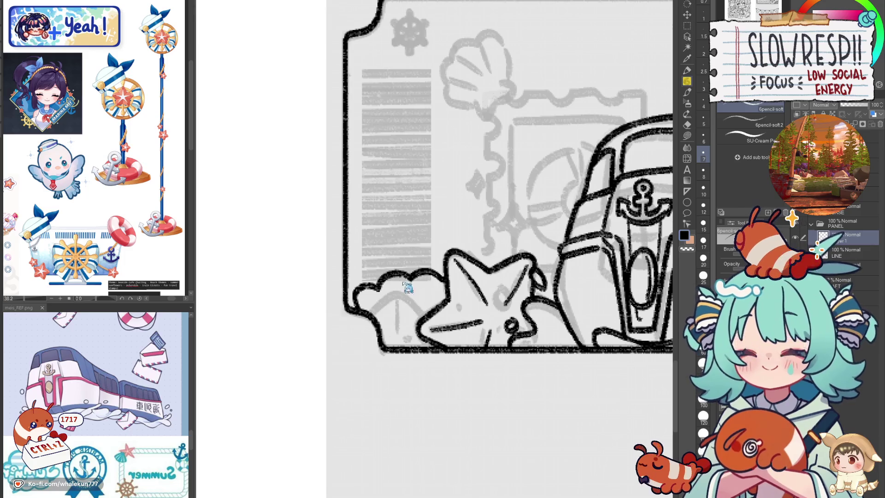
{"action": "key", "text": "ctrl+z"}
{"action": "left_click_drag", "start_coordinate": [387, 286], "coordinate": [418, 276]}
{"action": "key", "text": "ctrl+z"}
{"action": "mouse_move", "coordinate": [378, 305]}
{"action": "left_mouse_down"}
{"action": "mouse_move", "coordinate": [408, 296]}
{"action": "mouse_move", "coordinate": [367, 312]}
{"action": "mouse_move", "coordinate": [432, 307]}
{"action": "mouse_move", "coordinate": [408, 334]}
{"action": "left_mouse_up"}
{"action": "key", "text": "ctrl+z"}
{"action": "key", "text": "ctrl+z"}
{"action": "left_click_drag", "start_coordinate": [381, 308], "coordinate": [390, 337]}
{"action": "key", "text": "ctrl+minus"}
{"action": "key", "text": "ctrl+minus"}
{"action": "key", "text": "ctrl+minus"}
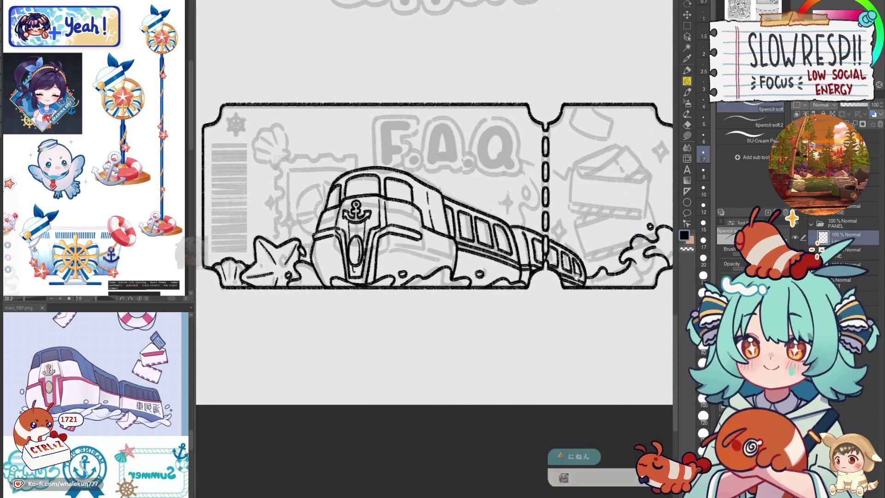
- Ink the big curling wave's main curve behind the train's rear car, checking the mirrored view
{"action": "key", "text": "h"}
{"action": "key", "text": "h"}
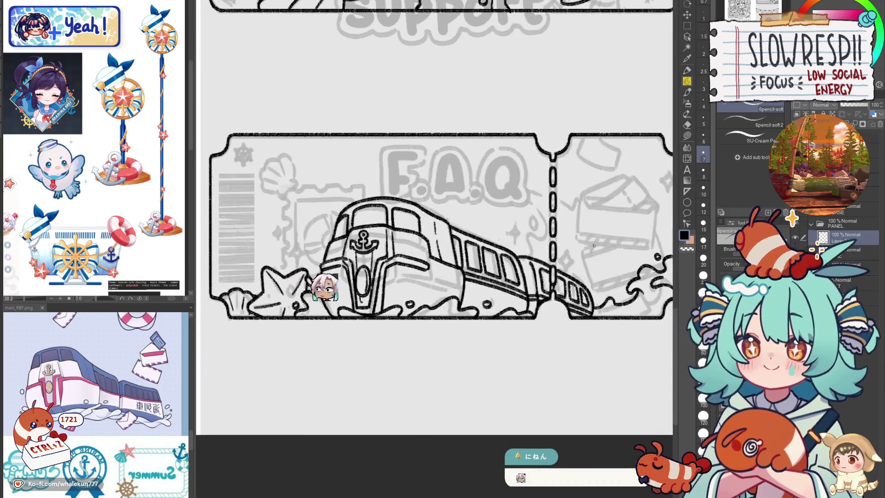
{"action": "left_click_drag", "start_coordinate": [699, 199], "coordinate": [634, 201]}
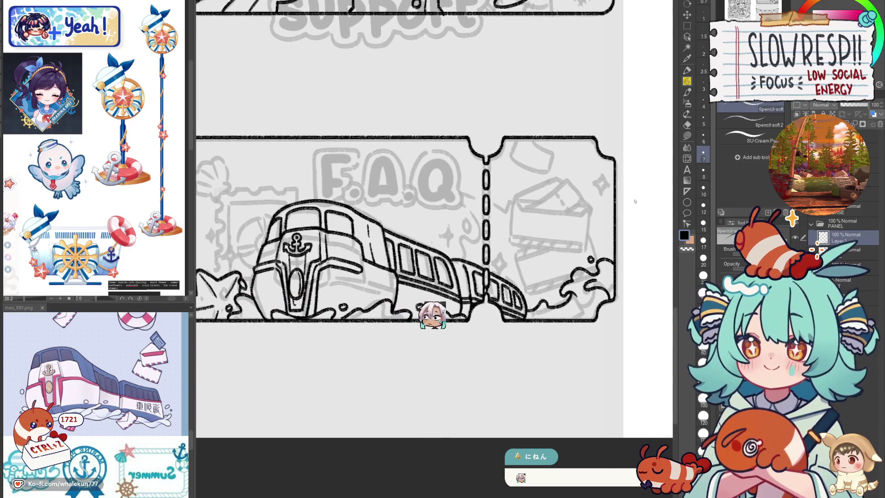
{"action": "key", "text": "h"}
{"action": "key", "text": "h"}
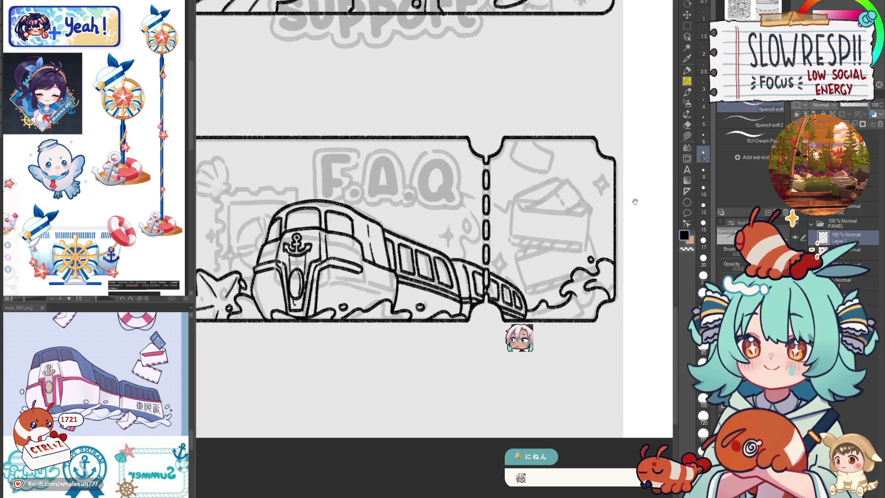
{"action": "left_click_drag", "start_coordinate": [634, 201], "coordinate": [615, 219]}
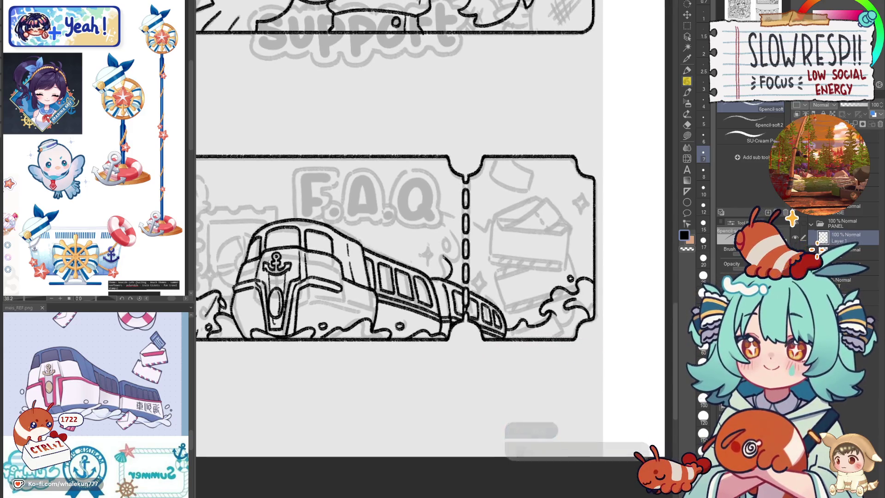
{"action": "key", "text": "h"}
{"action": "left_click_drag", "start_coordinate": [443, 246], "coordinate": [489, 262]}
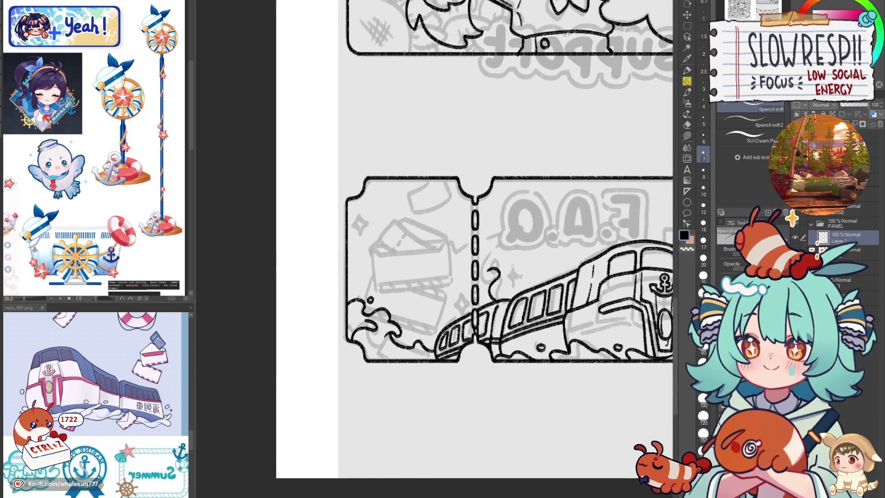
{"action": "mouse_move", "coordinate": [348, 282]}
{"action": "left_mouse_down"}
{"action": "mouse_move", "coordinate": [398, 239]}
{"action": "mouse_move", "coordinate": [459, 234]}
{"action": "mouse_move", "coordinate": [442, 268]}
{"action": "left_mouse_up"}
- Try curly foam lines and a wave line across the perforation, undoing both strokes
{"action": "key", "text": "h"}
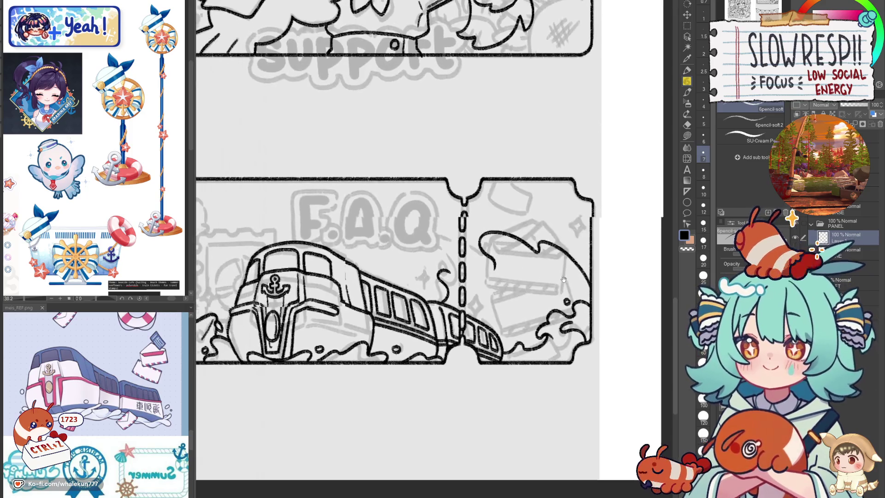
{"action": "key", "text": "h"}
{"action": "mouse_move", "coordinate": [371, 269]}
{"action": "left_mouse_down"}
{"action": "mouse_move", "coordinate": [400, 263]}
{"action": "mouse_move", "coordinate": [392, 287]}
{"action": "left_mouse_up"}
{"action": "key", "text": "ctrl+z"}
{"action": "key", "text": "h"}
{"action": "mouse_move", "coordinate": [482, 257]}
{"action": "left_mouse_down"}
{"action": "mouse_move", "coordinate": [442, 253]}
{"action": "mouse_move", "coordinate": [454, 275]}
{"action": "left_mouse_up"}
{"action": "key", "text": "ctrl+z"}
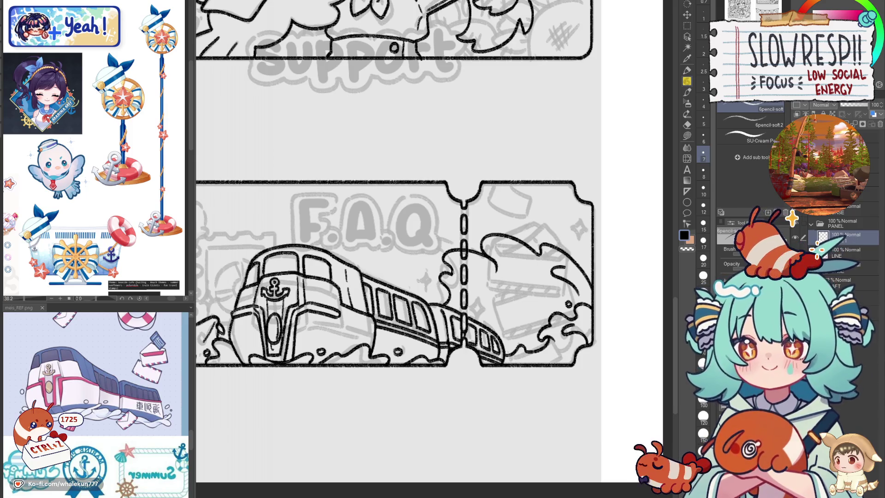
- Draw a small bubble beside the wave and check it in the mirrored view
{"action": "key", "text": "e"}
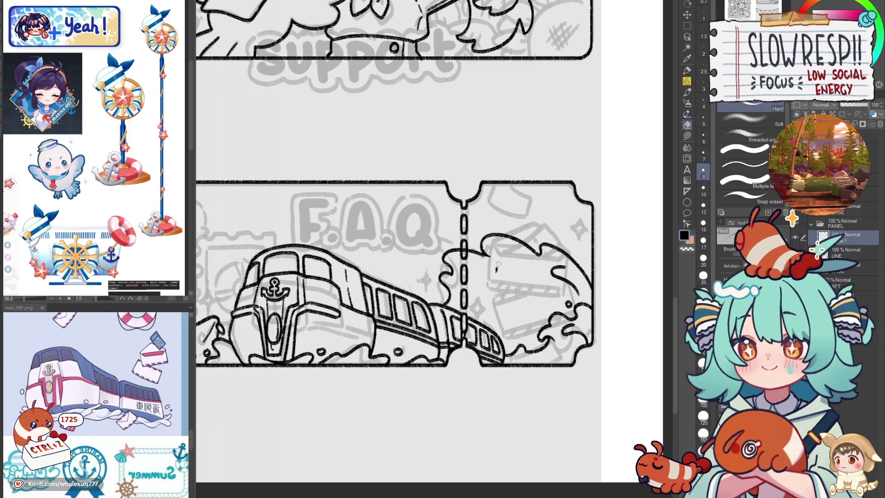
{"action": "key", "text": "p"}
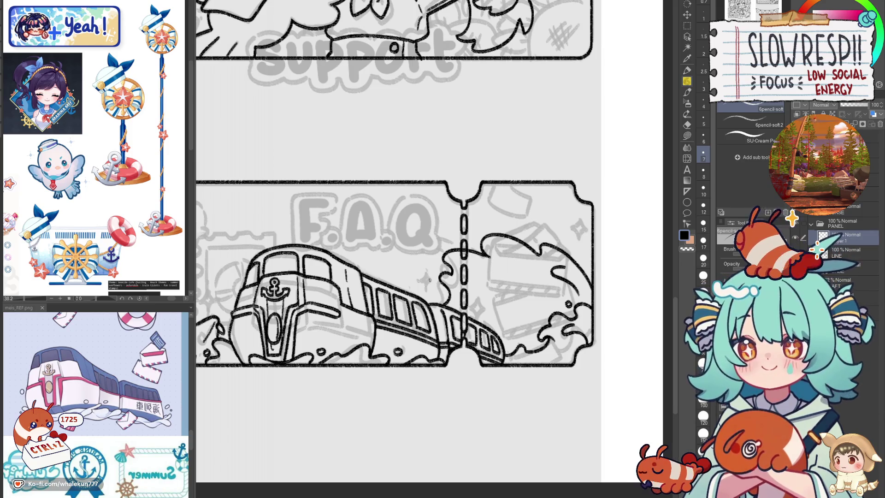
{"action": "mouse_move", "coordinate": [432, 265]}
{"action": "left_mouse_down"}
{"action": "mouse_move", "coordinate": [428, 258]}
{"action": "mouse_move", "coordinate": [433, 264]}
{"action": "left_mouse_up"}
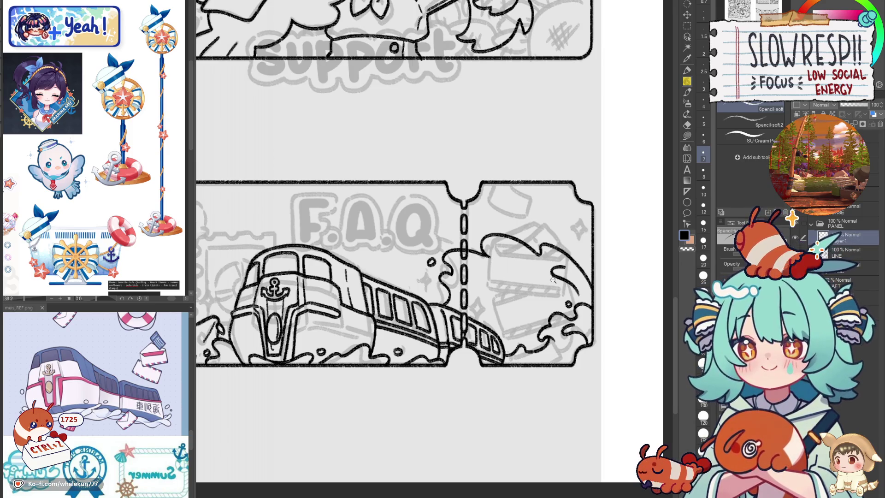
{"action": "key", "text": "h"}
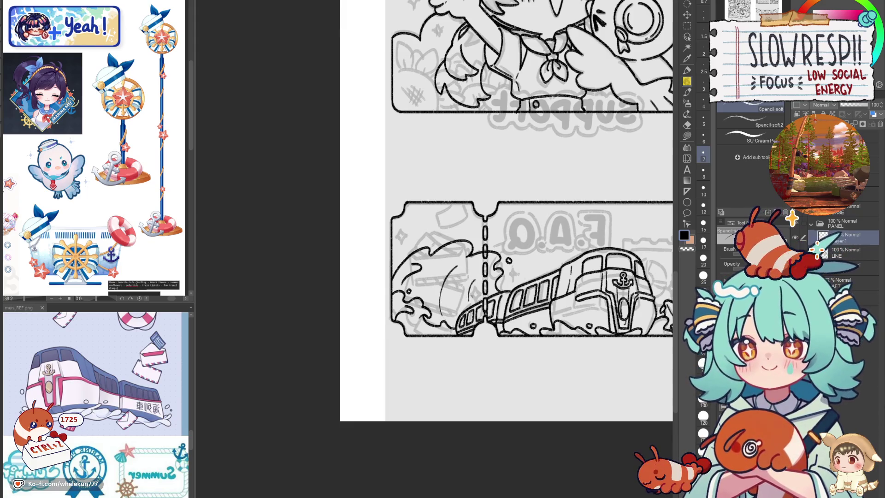
{"action": "key", "text": "h"}
- Pan to the F.A.Q ticket and make the eraser slightly smaller, then return to the pencil
{"action": "scroll", "coordinate": [553, 279], "scroll_direction": "down", "scroll_amount": 1}
{"action": "mouse_move", "coordinate": [453, 296]}
{"action": "left_mouse_down"}
{"action": "mouse_move", "coordinate": [520, 269]}
{"action": "mouse_move", "coordinate": [547, 281]}
{"action": "left_mouse_up"}
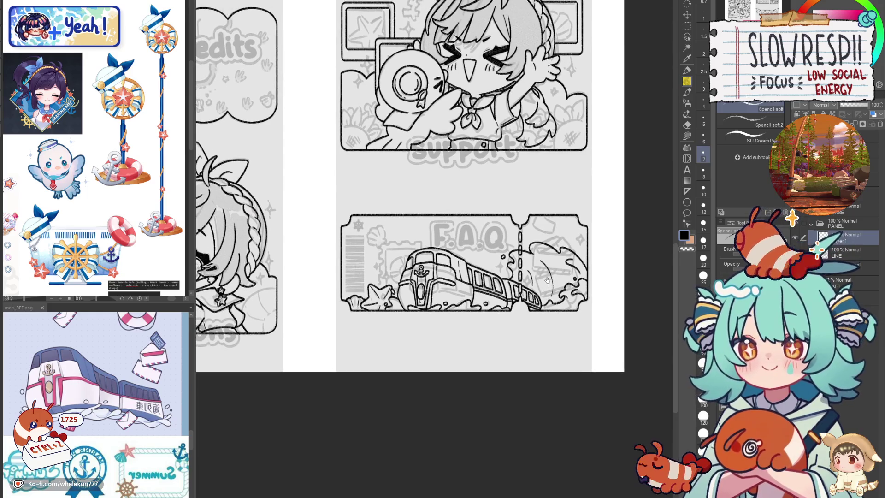
{"action": "key", "text": "e"}
{"action": "scroll", "coordinate": [532, 241], "scroll_direction": "up", "scroll_amount": 4}
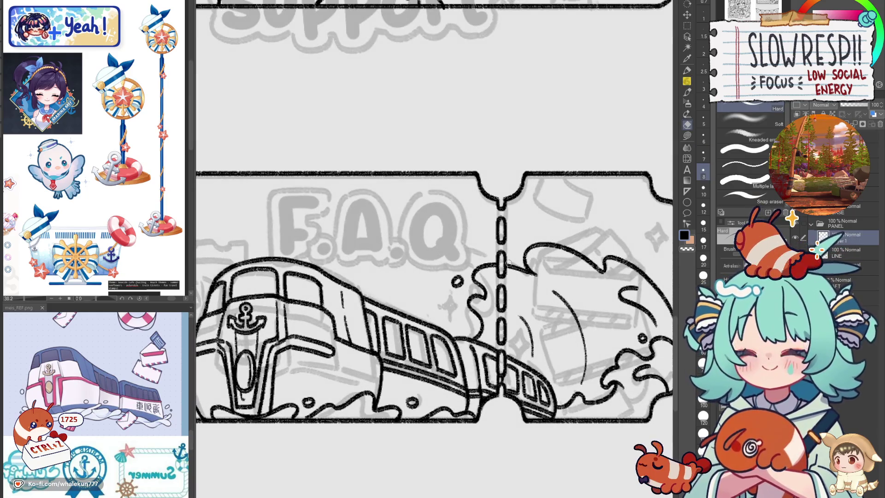
{"action": "key", "text": "bracketleft"}
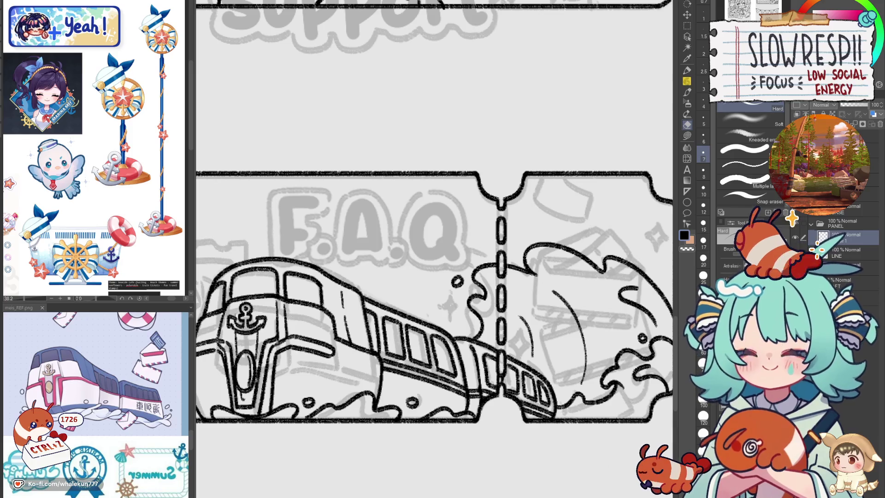
{"action": "key", "text": "p"}
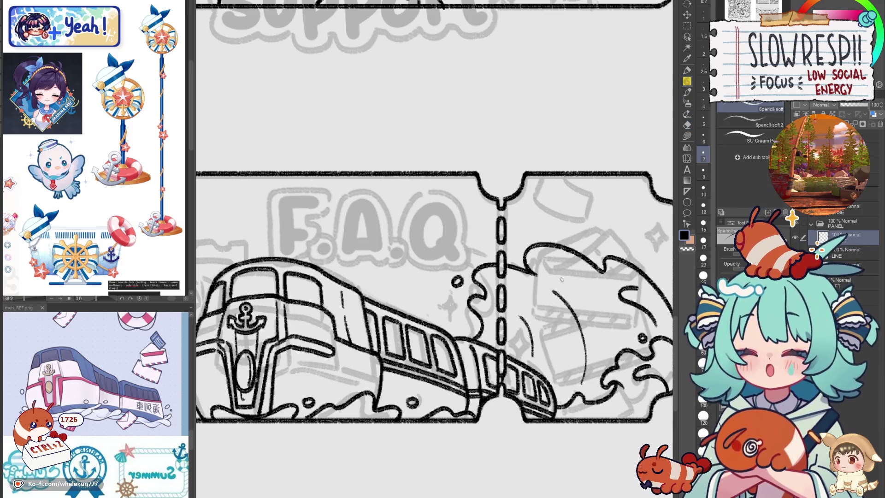
{"action": "scroll", "coordinate": [561, 279], "scroll_direction": "down", "scroll_amount": 2}
{"action": "scroll", "coordinate": [551, 336], "scroll_direction": "down", "scroll_amount": 3}
{"action": "scroll", "coordinate": [546, 301], "scroll_direction": "up", "scroll_amount": 1}
- Review the flipped page, pan to the ticket's left end, and undo the first horizontal frame line
{"action": "key", "text": "h"}
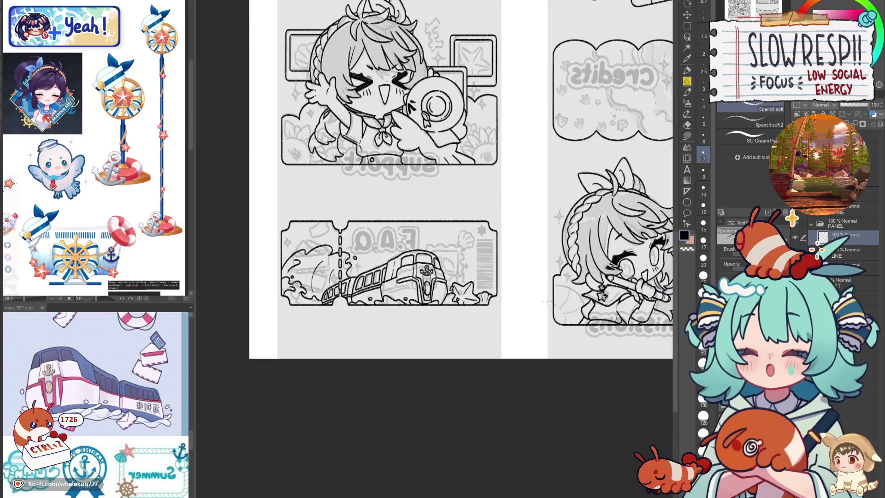
{"action": "key", "text": "h"}
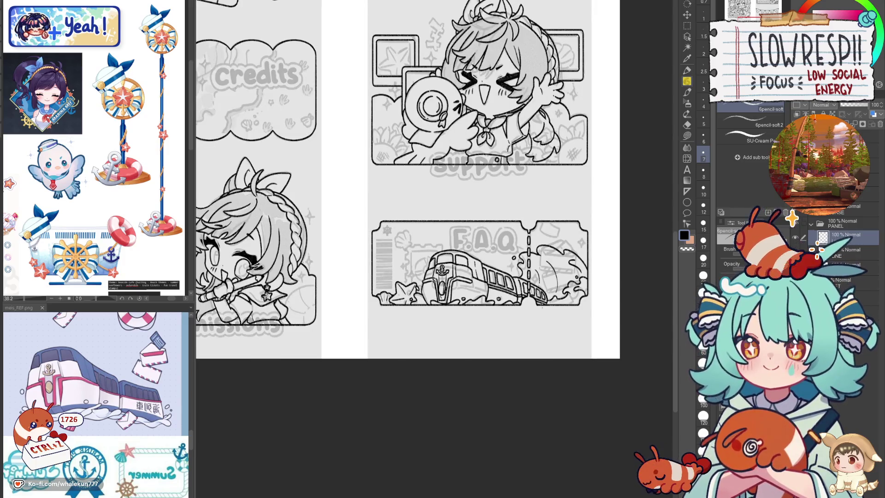
{"action": "scroll", "coordinate": [421, 282], "scroll_direction": "up", "scroll_amount": 2}
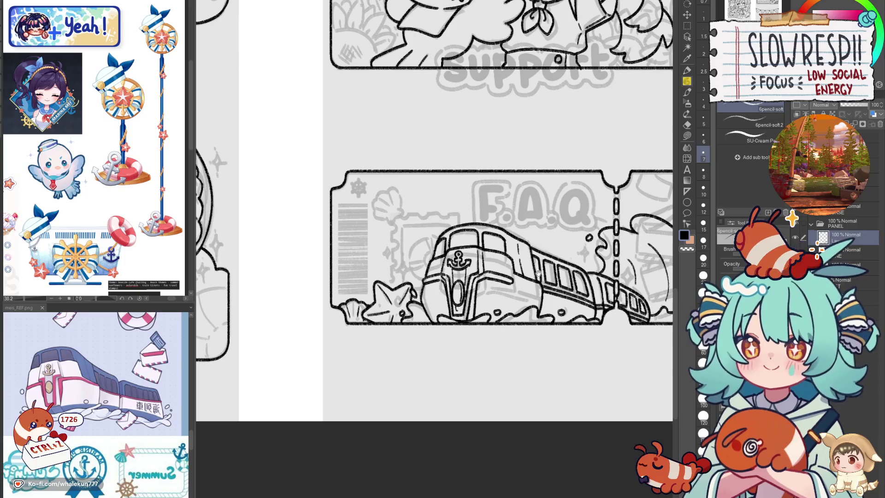
{"action": "left_click_drag", "start_coordinate": [576, 302], "coordinate": [512, 307]}
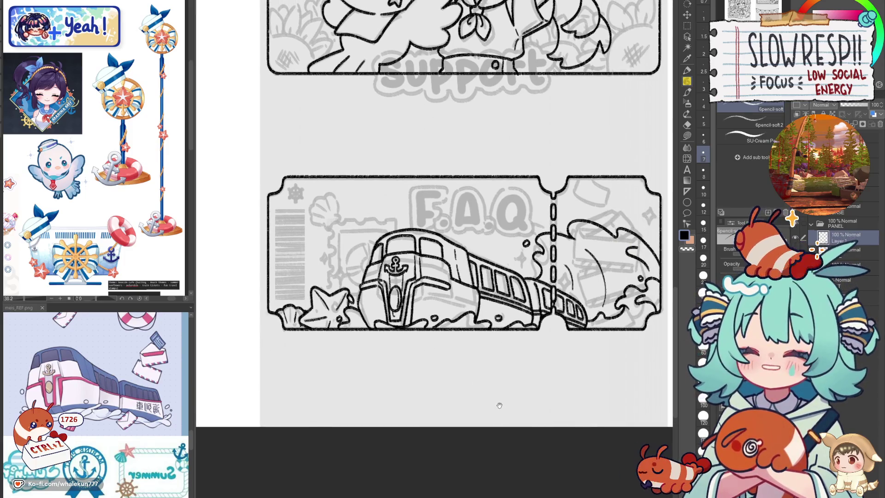
{"action": "mouse_move", "coordinate": [346, 256]}
{"action": "left_mouse_down"}
{"action": "mouse_move", "coordinate": [379, 283]}
{"action": "mouse_move", "coordinate": [451, 281]}
{"action": "mouse_move", "coordinate": [538, 236]}
{"action": "mouse_move", "coordinate": [572, 239]}
{"action": "left_mouse_up"}
{"action": "key", "text": "ctrl+z"}
- Draw the stamp frame's top and vertical edges, undoing the corner mark and vertical strokes
{"action": "left_click_drag", "start_coordinate": [519, 240], "coordinate": [584, 240]}
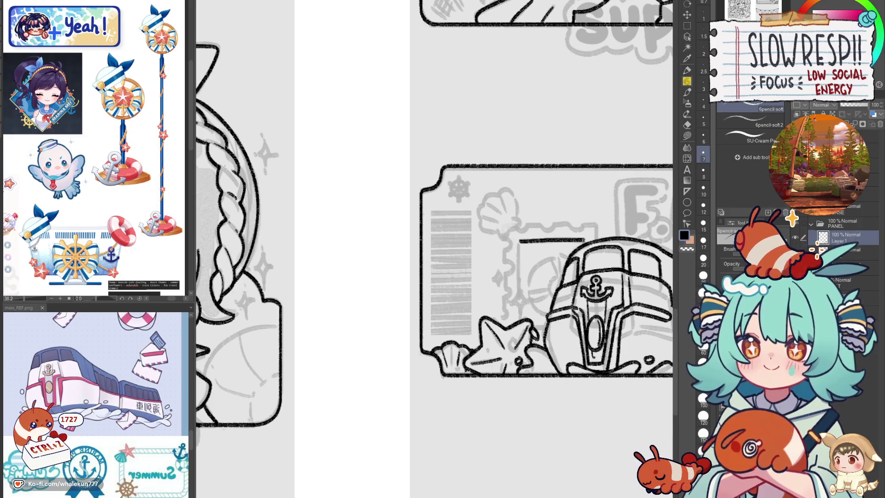
{"action": "left_click", "coordinate": [519, 242]}
{"action": "key", "text": "ctrl+z"}
{"action": "left_click_drag", "start_coordinate": [519, 243], "coordinate": [518, 316]}
{"action": "key", "text": "ctrl+z"}
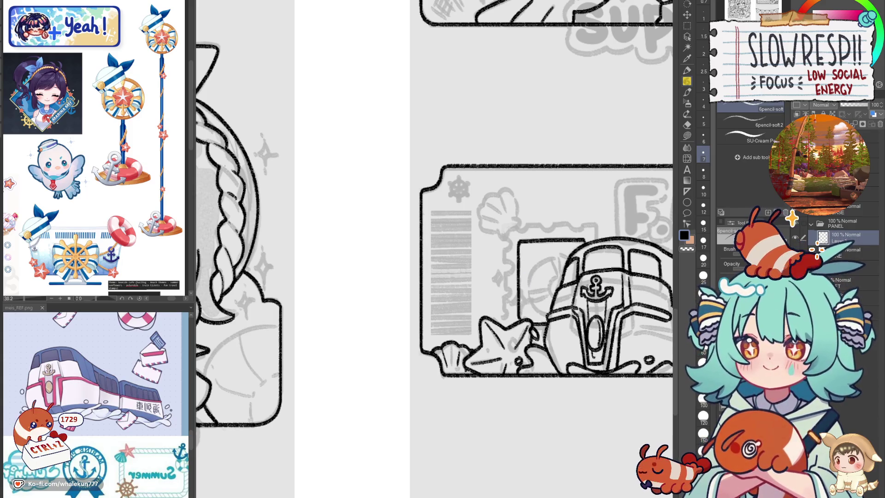
{"action": "key", "text": "ctrl+z"}
{"action": "key", "text": "ctrl+z"}
- Set a vertical ruler along the frame's left edge and ink the left and top edges
{"action": "key", "text": "u"}
{"action": "scroll", "coordinate": [613, 256], "scroll_direction": "up", "scroll_amount": 2}
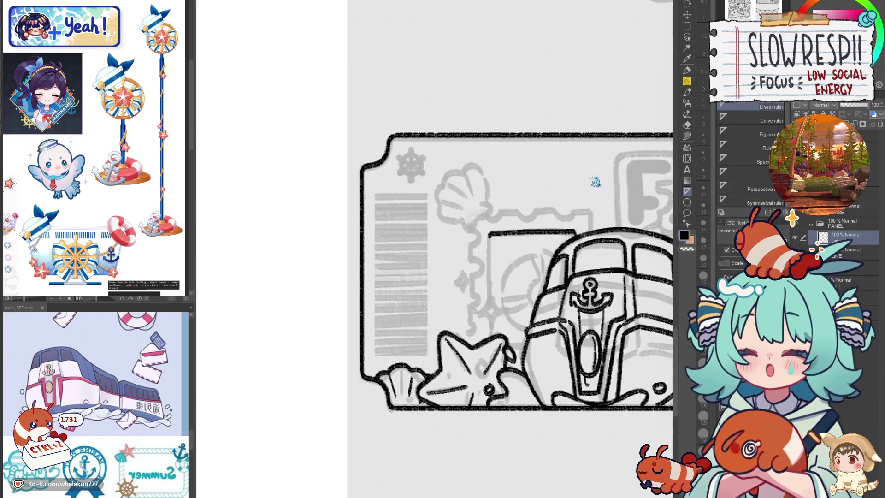
{"action": "key", "text": "ctrl+z"}
{"action": "key", "text": "ctrl+z"}
{"action": "key", "text": "ctrl+z"}
{"action": "left_click_drag", "start_coordinate": [489, 334], "coordinate": [489, 334]}
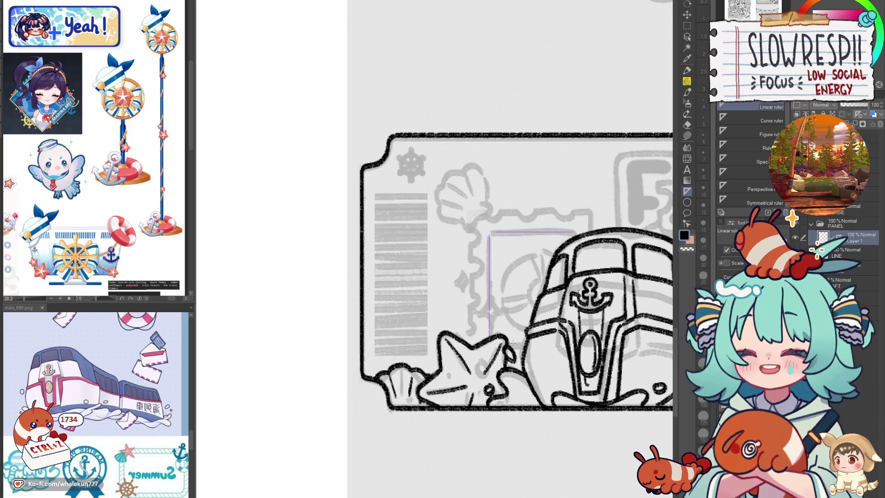
{"action": "key", "text": "p"}
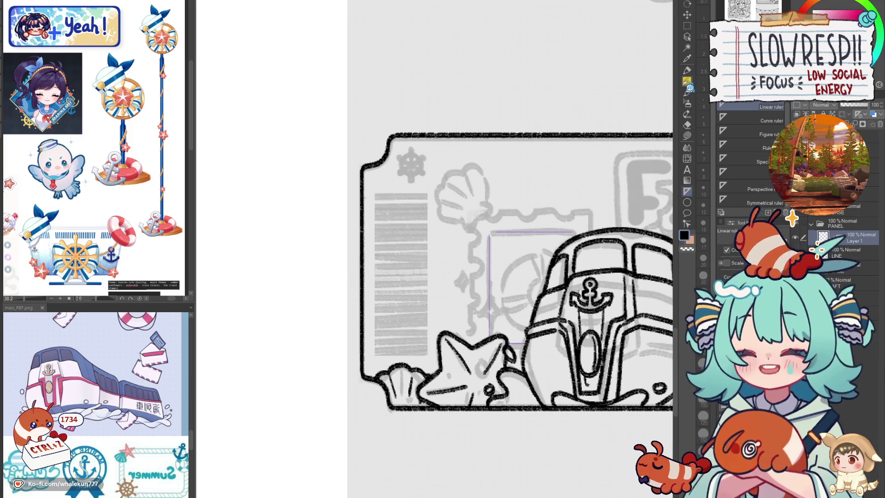
{"action": "mouse_move", "coordinate": [491, 237]}
{"action": "left_mouse_down"}
{"action": "mouse_move", "coordinate": [489, 340]}
{"action": "mouse_move", "coordinate": [548, 232]}
{"action": "mouse_move", "coordinate": [577, 227]}
{"action": "left_mouse_up"}
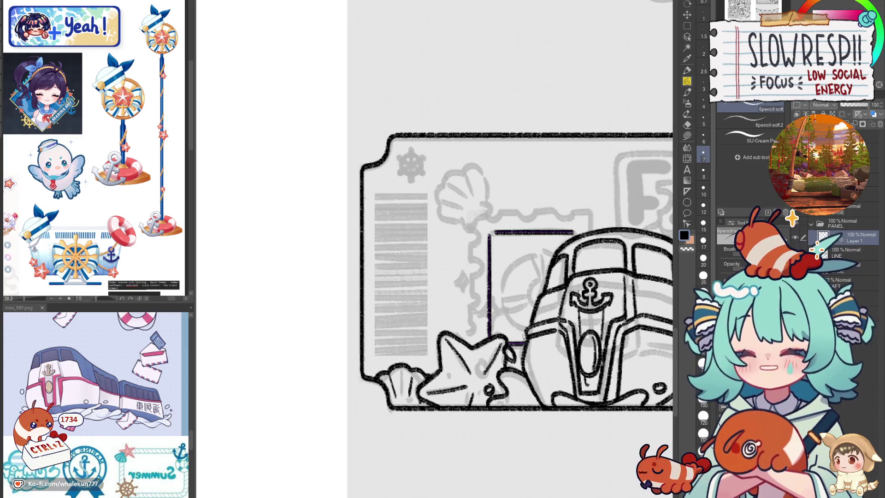
- Select Layer 1 and place linear rulers along the frame's top and left side
{"action": "left_click", "coordinate": [846, 240]}
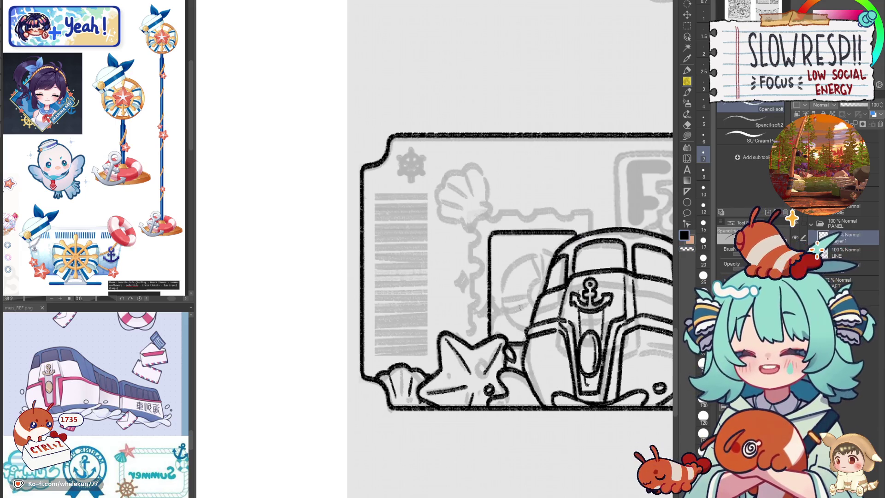
{"action": "left_click_drag", "start_coordinate": [519, 301], "coordinate": [521, 321]}
{"action": "left_click", "coordinate": [687, 190]}
{"action": "left_click_drag", "start_coordinate": [474, 246], "coordinate": [604, 252]}
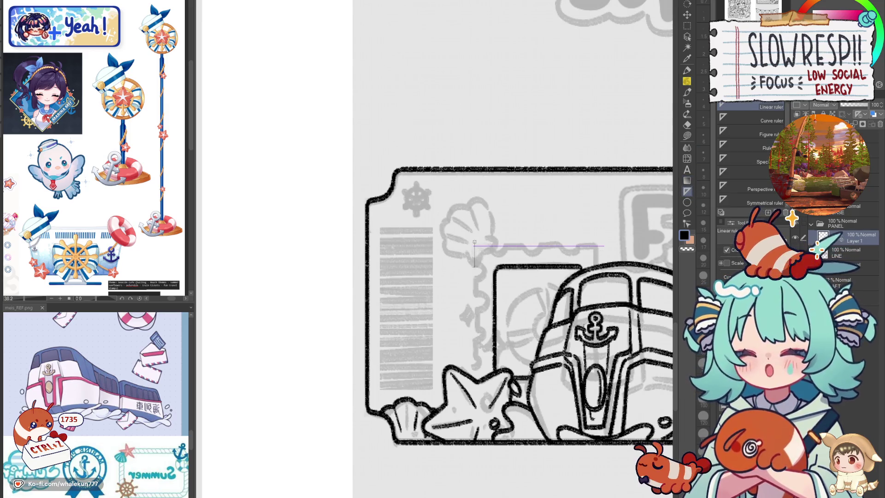
{"action": "left_click_drag", "start_coordinate": [475, 262], "coordinate": [475, 373]}
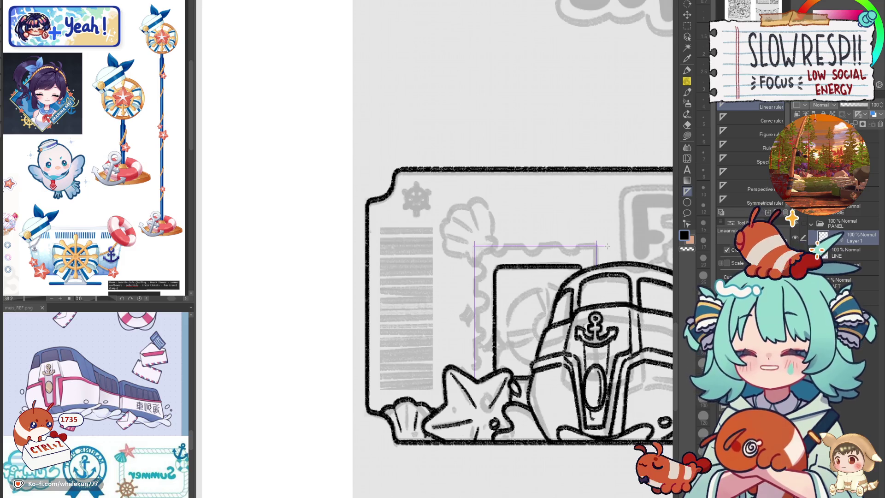
- Ink the frame's top edge along the ruler and redraw the left edge reaching further down
{"action": "key", "text": "p"}
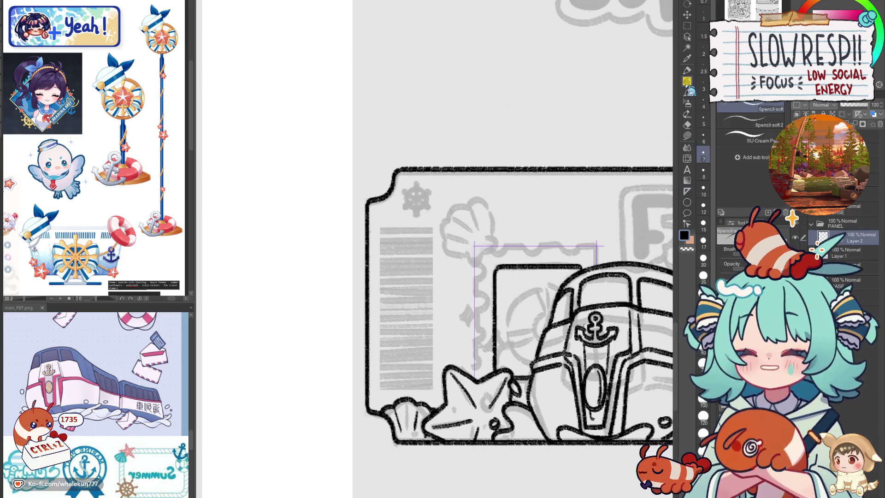
{"action": "left_click_drag", "start_coordinate": [480, 247], "coordinate": [597, 246]}
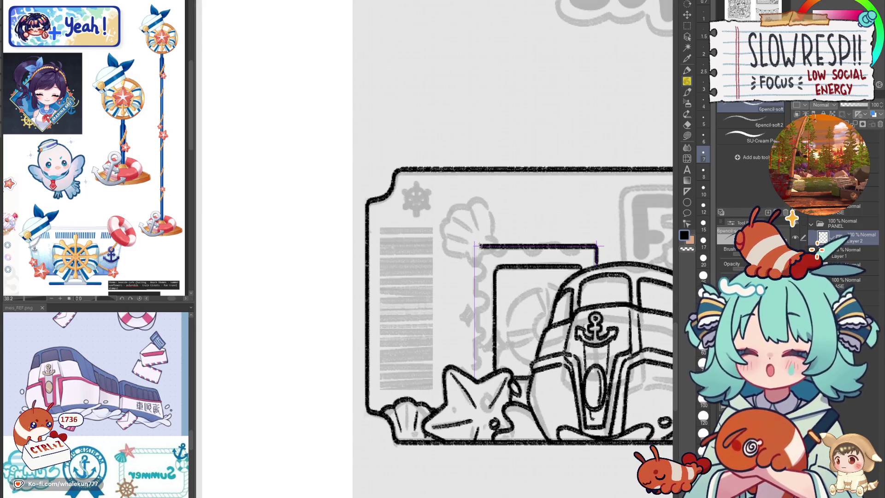
{"action": "left_click_drag", "start_coordinate": [476, 249], "coordinate": [475, 361]}
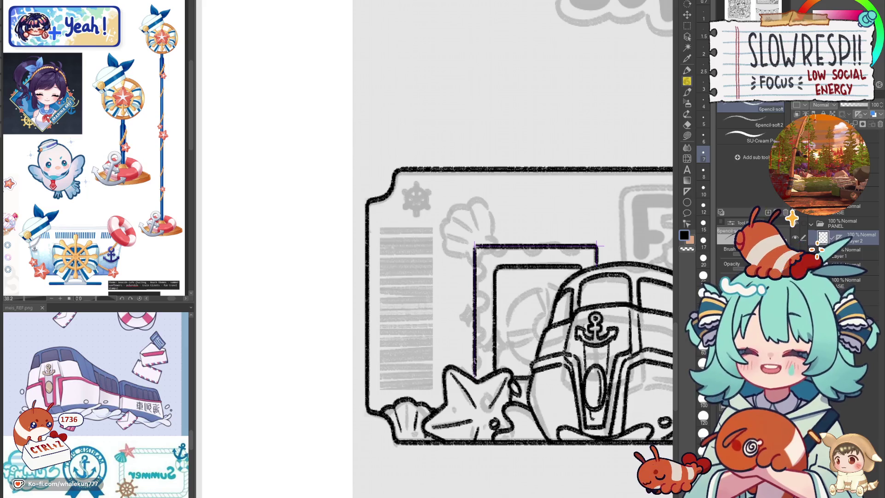
{"action": "key", "text": "ctrl+z"}
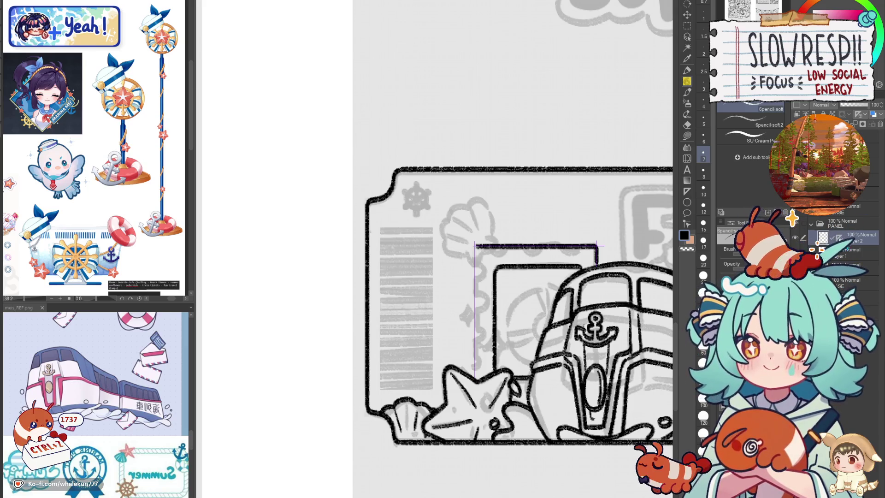
{"action": "left_click_drag", "start_coordinate": [476, 250], "coordinate": [474, 378]}
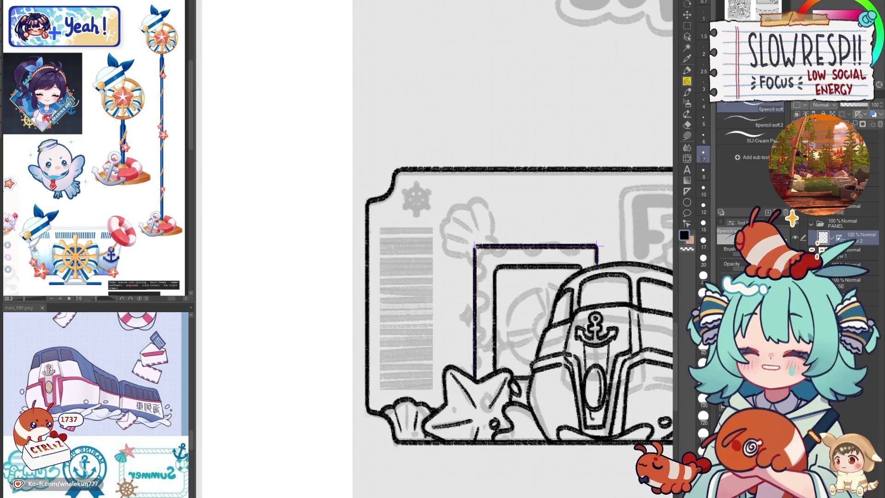
{"action": "left_click", "coordinate": [686, 15]}
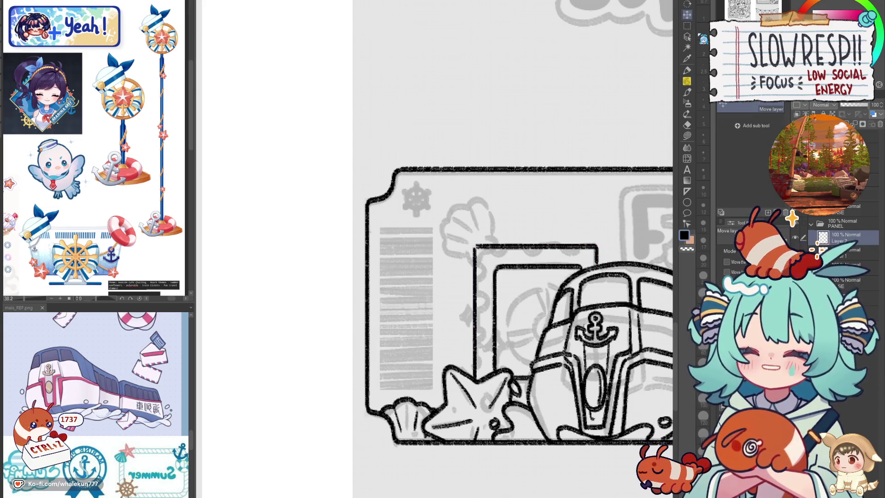
- Draw a small loop on the outer stamp frame's left edge with the pencil
{"action": "key", "text": "p"}
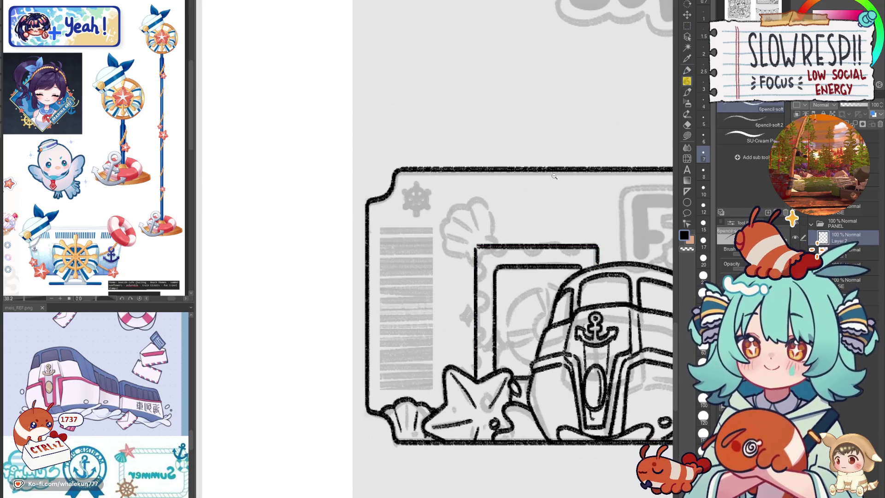
{"action": "scroll", "coordinate": [477, 253], "scroll_direction": "up", "scroll_amount": 2}
{"action": "scroll", "coordinate": [479, 253], "scroll_direction": "down", "scroll_amount": 1}
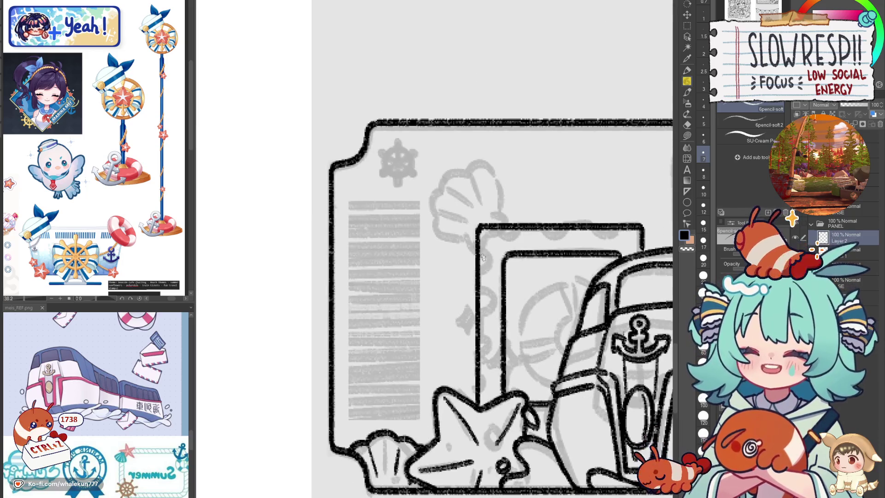
{"action": "scroll", "coordinate": [495, 245], "scroll_direction": "right", "scroll_amount": 1}
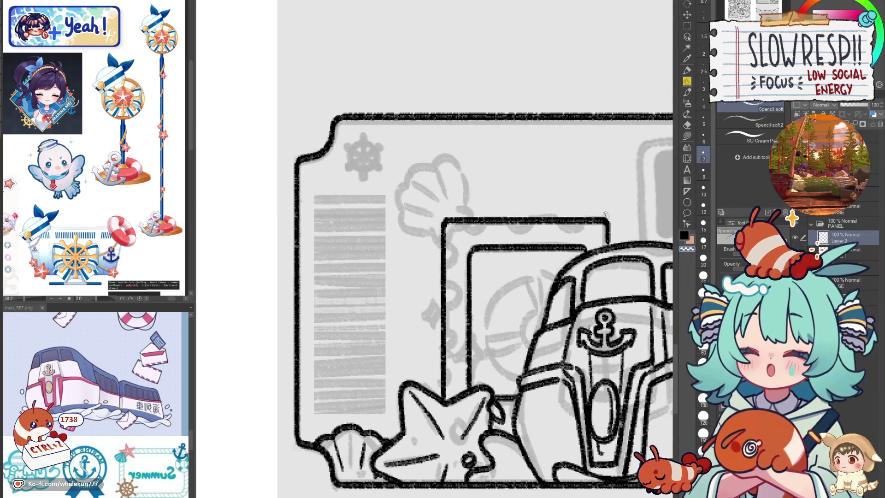
{"action": "scroll", "coordinate": [609, 244], "scroll_direction": "down", "scroll_amount": 4}
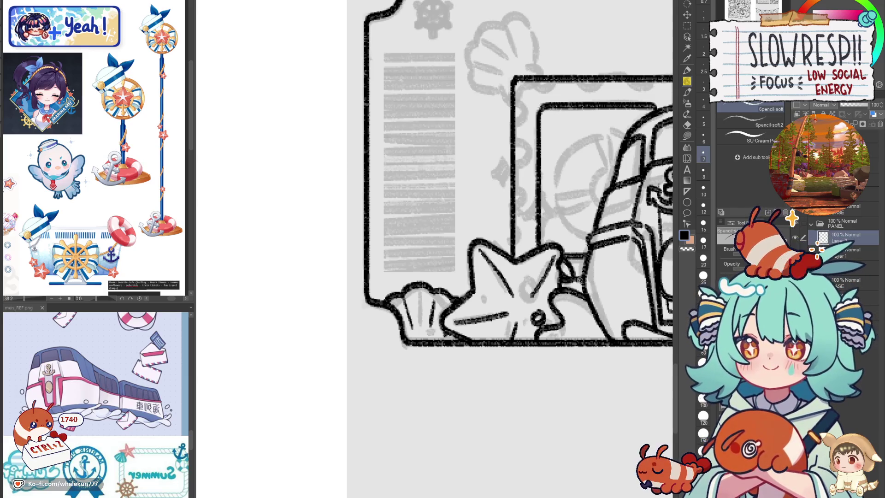
{"action": "scroll", "coordinate": [592, 266], "scroll_direction": "right", "scroll_amount": 1}
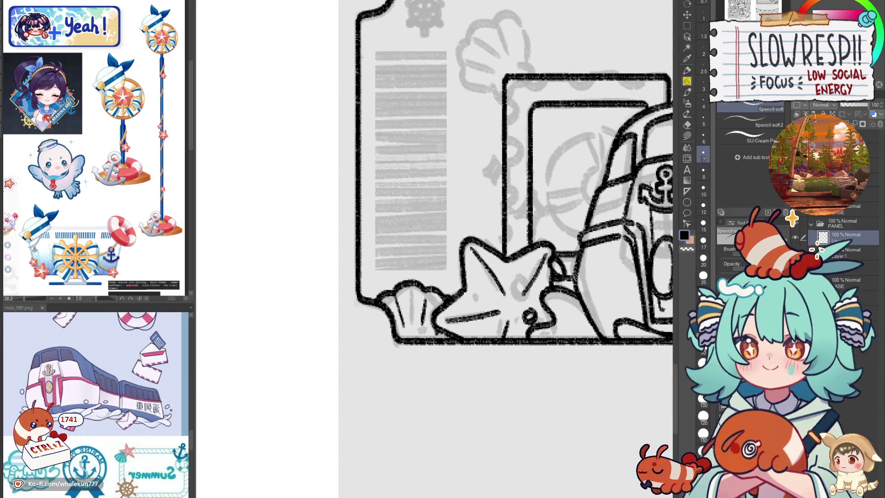
{"action": "left_click_drag", "start_coordinate": [596, 258], "coordinate": [575, 309]}
{"action": "mouse_move", "coordinate": [488, 166]}
{"action": "left_mouse_down"}
{"action": "mouse_move", "coordinate": [482, 261]}
{"action": "mouse_move", "coordinate": [493, 276]}
{"action": "mouse_move", "coordinate": [485, 290]}
{"action": "mouse_move", "coordinate": [502, 239]}
{"action": "mouse_move", "coordinate": [495, 340]}
{"action": "left_mouse_up"}
- Copy the loop three more times, shift each copy down the edge, and merge into Layer 3
{"action": "scroll", "coordinate": [482, 260], "scroll_direction": "up", "scroll_amount": 2}
{"action": "key", "text": "ctrl+c"}
{"action": "key", "text": "ctrl+v"}
{"action": "key", "text": "k"}
{"action": "key", "text": "ctrl+c"}
{"action": "key", "text": "ctrl+v"}
{"action": "key", "text": "ctrl+c"}
{"action": "key", "text": "ctrl+v"}
{"action": "scroll", "coordinate": [495, 341], "scroll_direction": "down", "scroll_amount": 1}
{"action": "left_click_drag", "start_coordinate": [500, 294], "coordinate": [498, 346]}
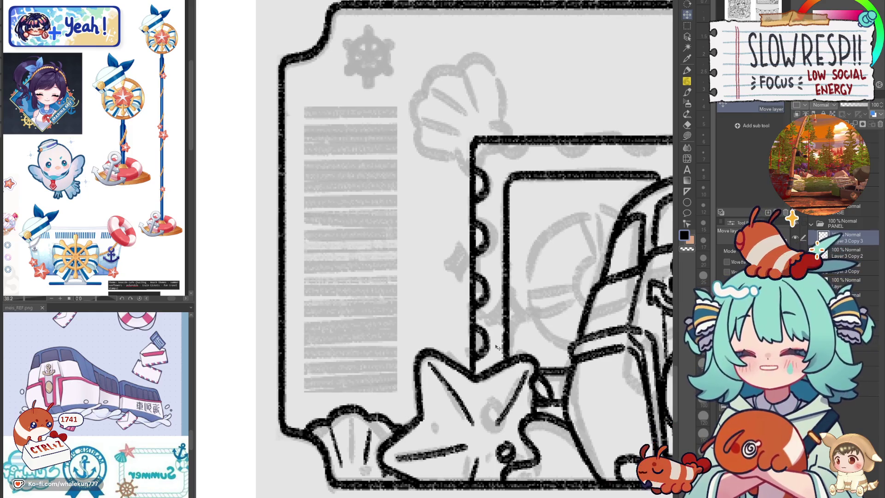
{"action": "key", "text": "ctrl+e"}
{"action": "key", "text": "ctrl+e"}
{"action": "key", "text": "ctrl+e"}
- Bring the whole stamp frame into view and zoom out to the full page
{"action": "left_click_drag", "start_coordinate": [520, 303], "coordinate": [477, 308]}
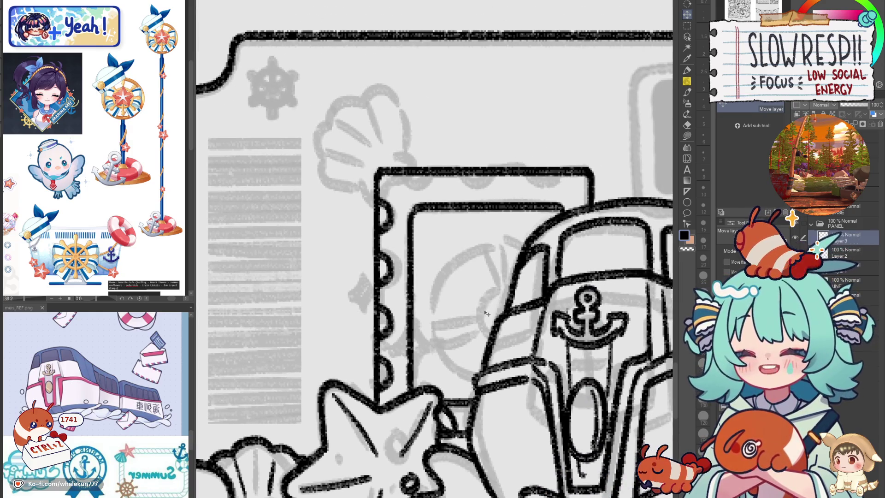
{"action": "key", "text": "o"}
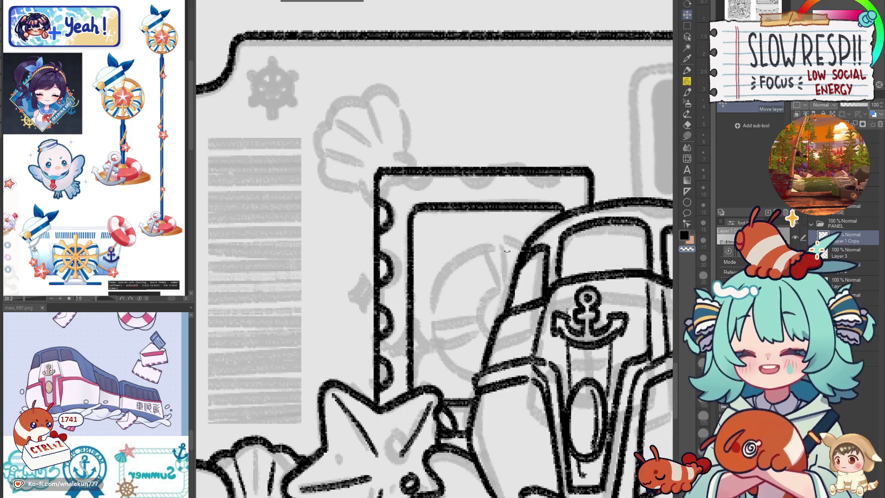
{"action": "key", "text": "k"}
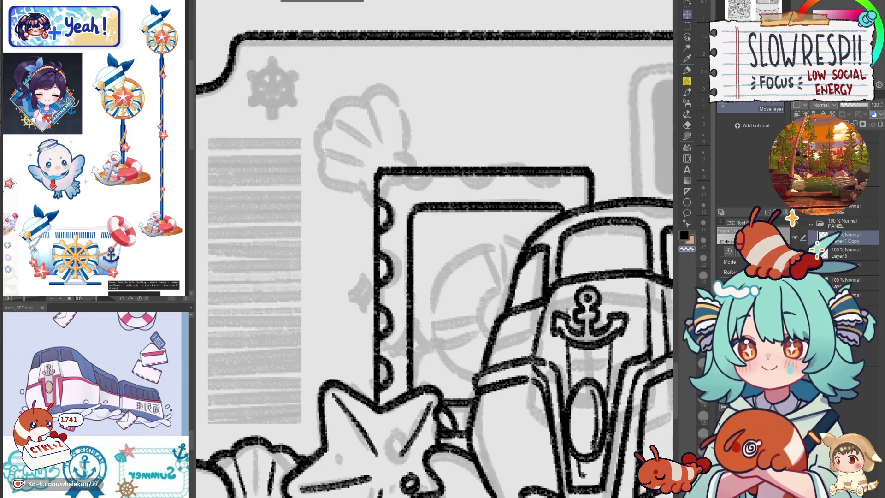
{"action": "key", "text": "ctrl+minus"}
{"action": "key", "text": "ctrl+minus"}
{"action": "key", "text": "ctrl+minus"}
{"action": "key", "text": "ctrl+t"}
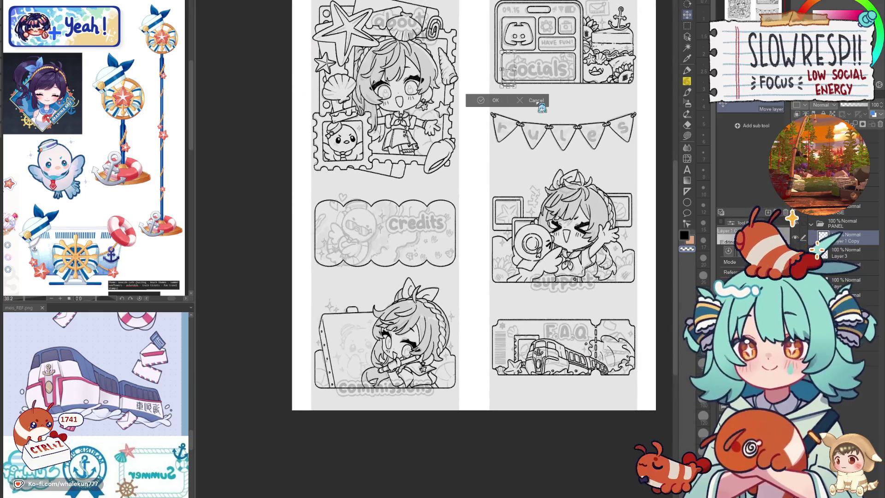
- Commit the transform, zoom to the F.A.Q. panel, and nudge the stamp frame slightly into place
{"action": "key", "text": "Return"}
{"action": "key", "text": "ctrl+plus"}
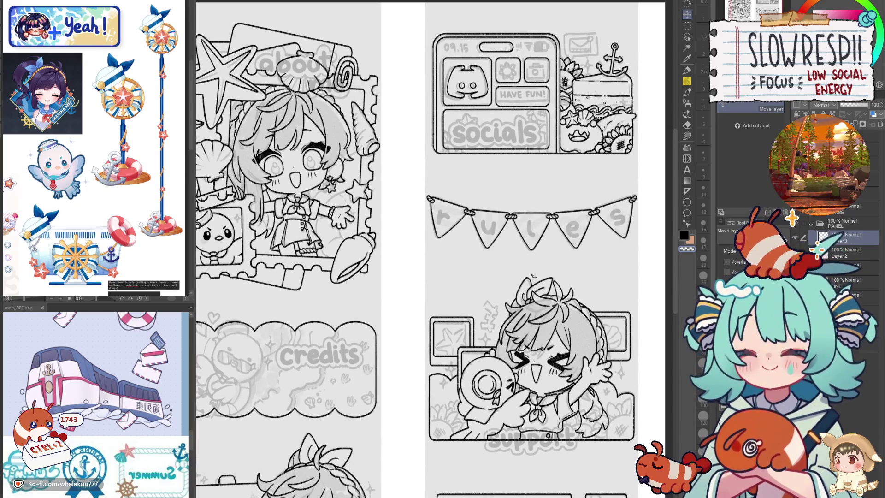
{"action": "left_click_drag", "start_coordinate": [530, 273], "coordinate": [516, 137]}
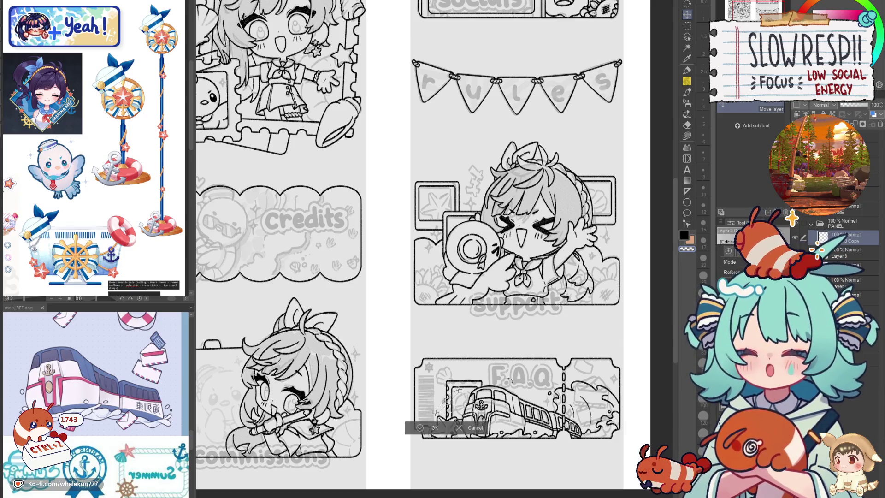
{"action": "scroll", "coordinate": [439, 417], "scroll_direction": "up", "scroll_amount": 5}
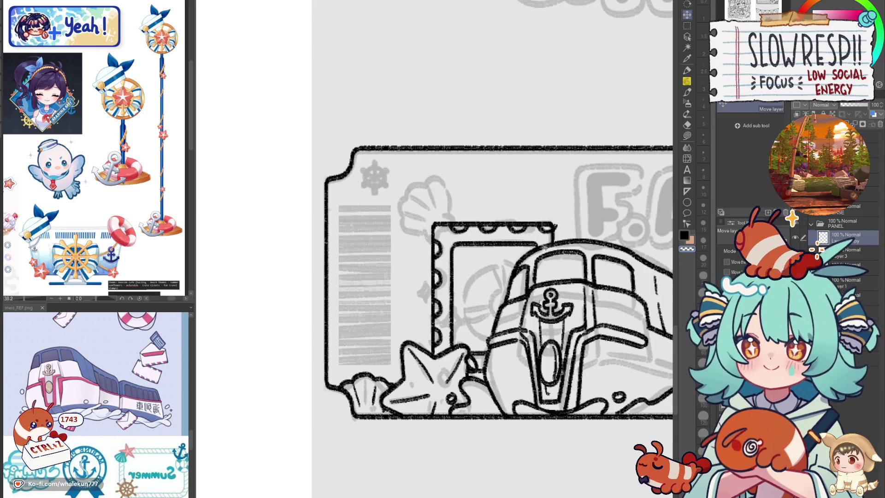
{"action": "mouse_move", "coordinate": [533, 247]}
{"action": "left_mouse_down"}
{"action": "mouse_move", "coordinate": [545, 245]}
{"action": "mouse_move", "coordinate": [534, 235]}
{"action": "mouse_move", "coordinate": [543, 235]}
{"action": "left_mouse_up"}
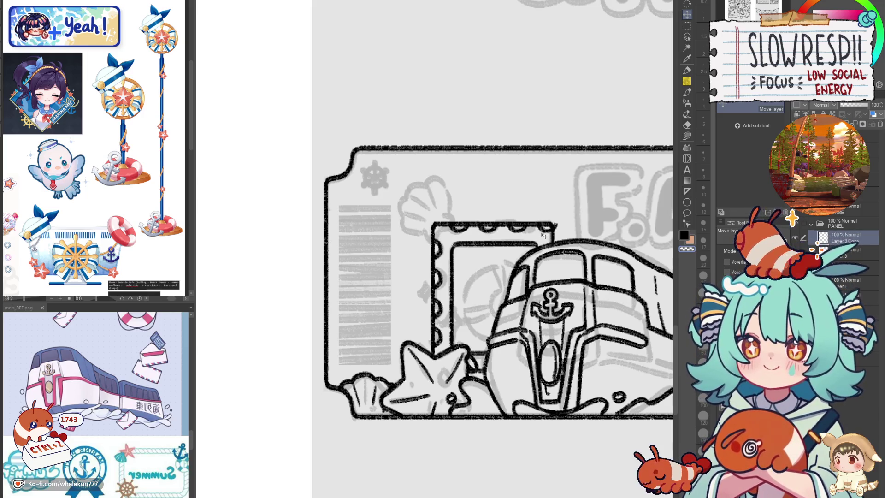
{"action": "key", "text": "e"}
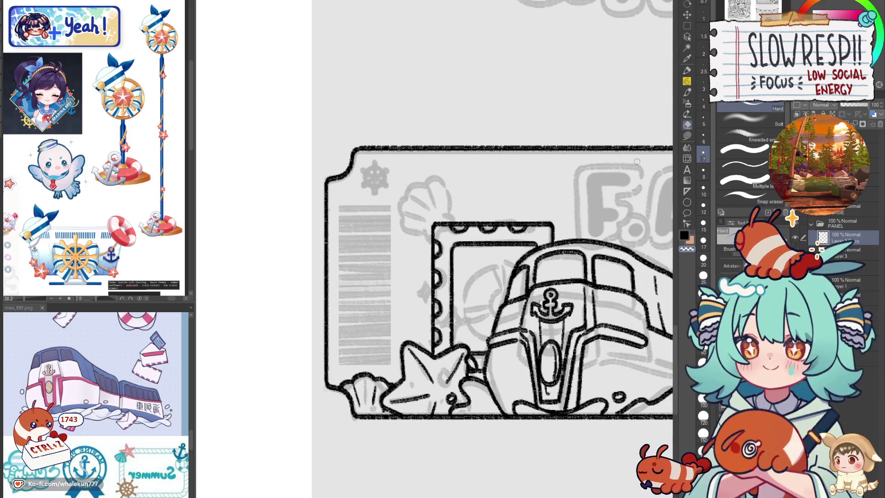
{"action": "left_click", "coordinate": [686, 14]}
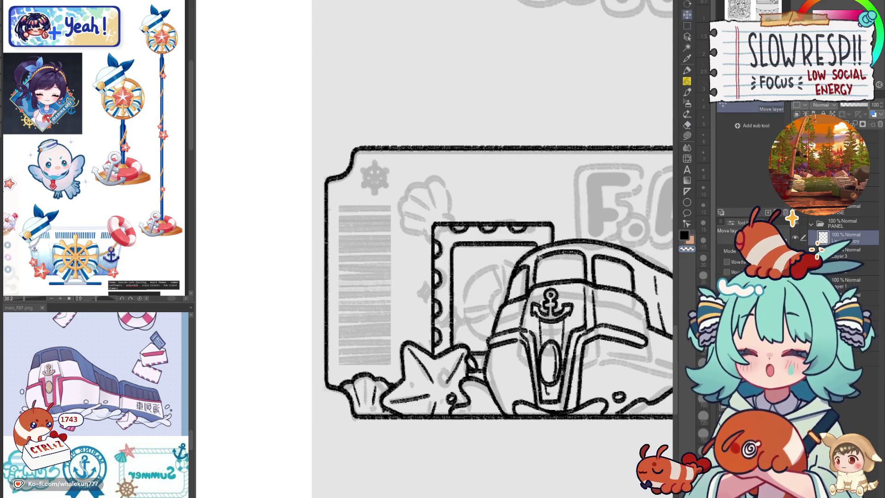
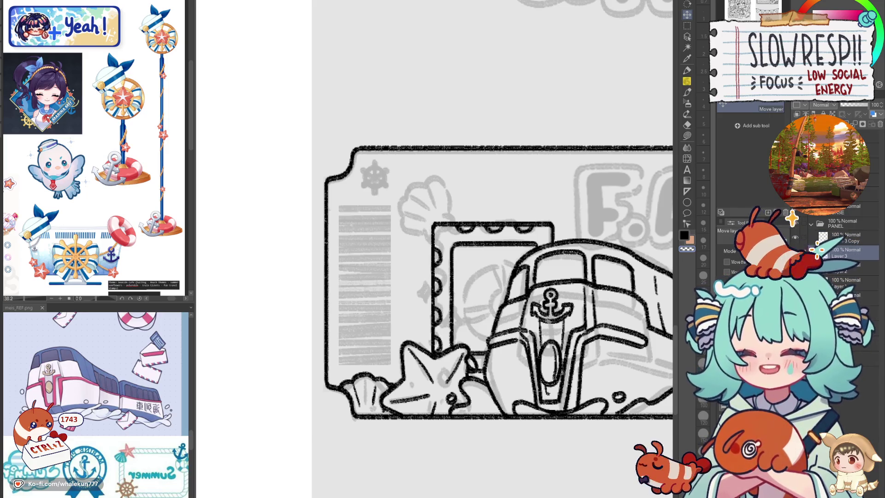
- Set the Eraser to erase across multiple layers and shift the faint train shapes downward
{"action": "left_click_drag", "start_coordinate": [445, 336], "coordinate": [453, 312]}
{"action": "key", "text": "e"}
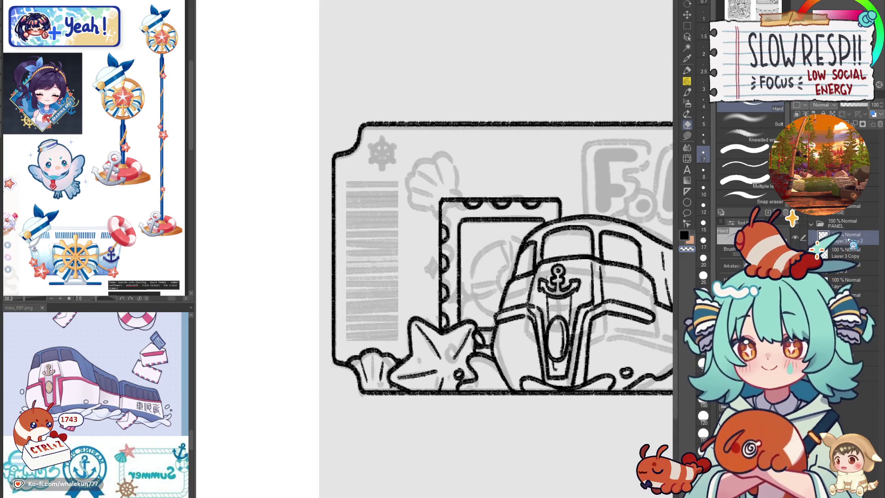
{"action": "left_click", "coordinate": [756, 181]}
{"action": "key", "text": "k"}
{"action": "left_click_drag", "start_coordinate": [531, 318], "coordinate": [530, 391]}
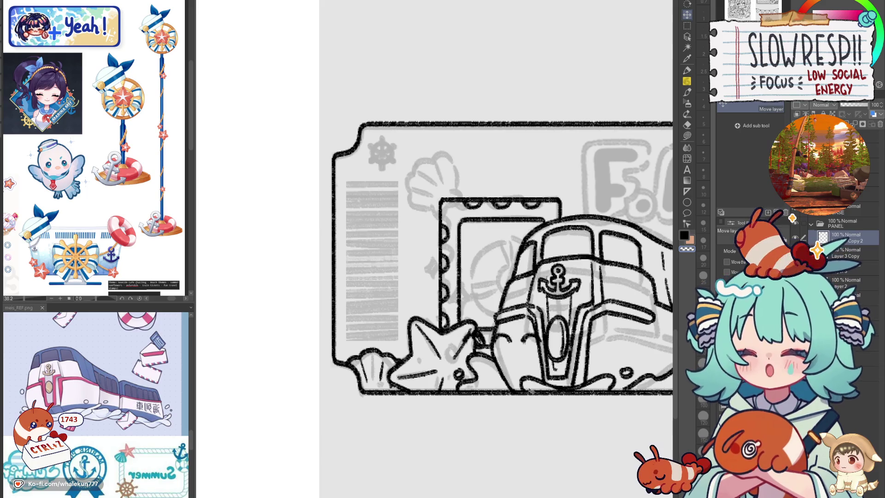
- Delete the duplicate layer Layer 3 Copy 2 and pick the Pencil tool
{"action": "left_click", "coordinate": [787, 213]}
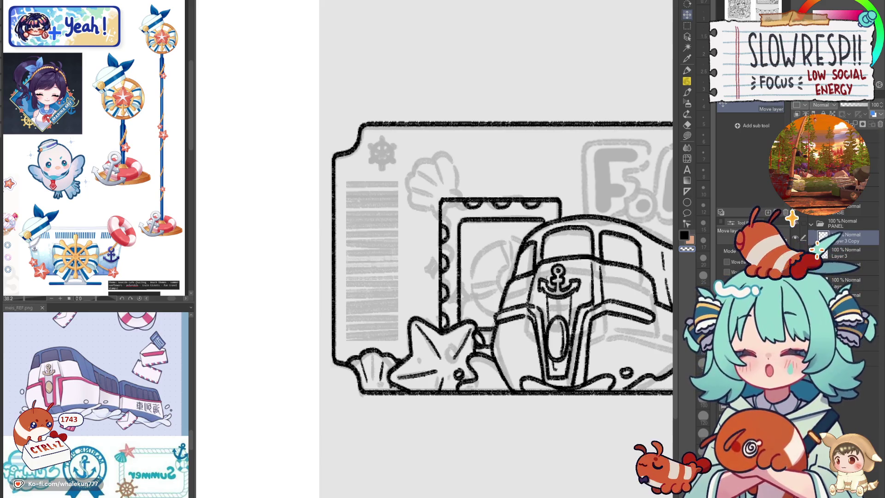
{"action": "key", "text": "e"}
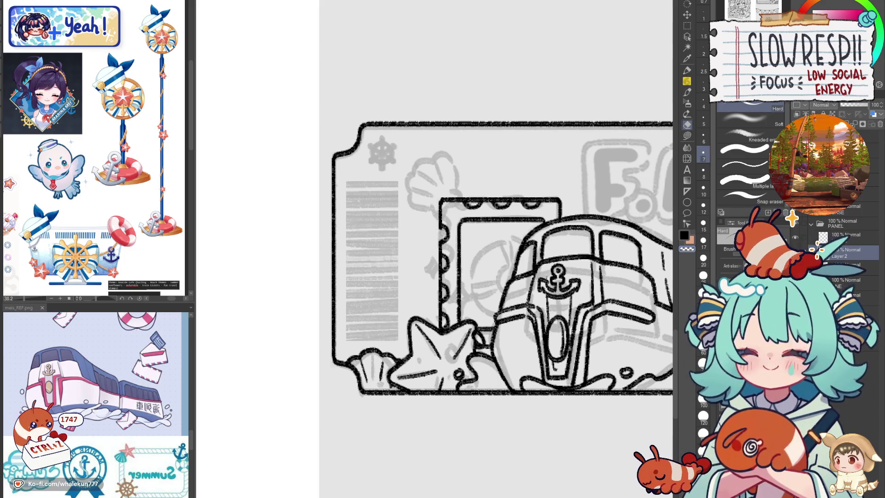
{"action": "scroll", "coordinate": [437, 228], "scroll_direction": "down", "scroll_amount": 1}
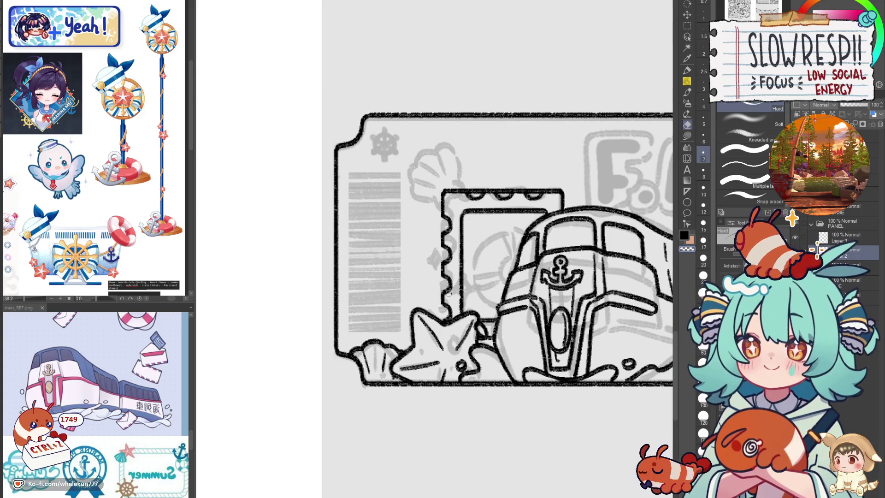
{"action": "scroll", "coordinate": [495, 218], "scroll_direction": "up", "scroll_amount": 4}
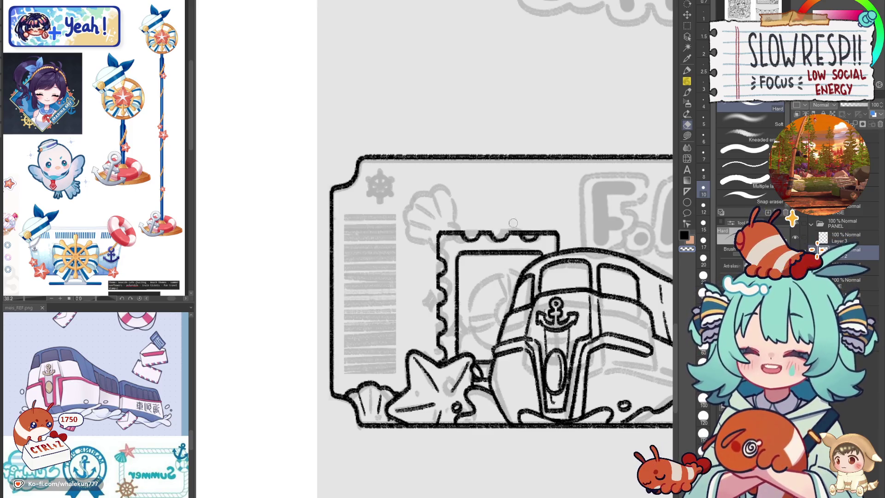
{"action": "left_click", "coordinate": [686, 81]}
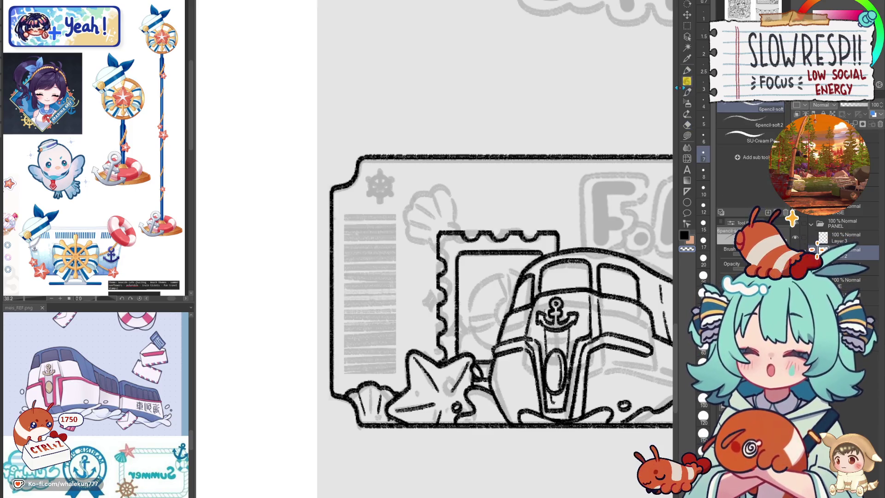
{"action": "scroll", "coordinate": [471, 232], "scroll_direction": "up", "scroll_amount": 2}
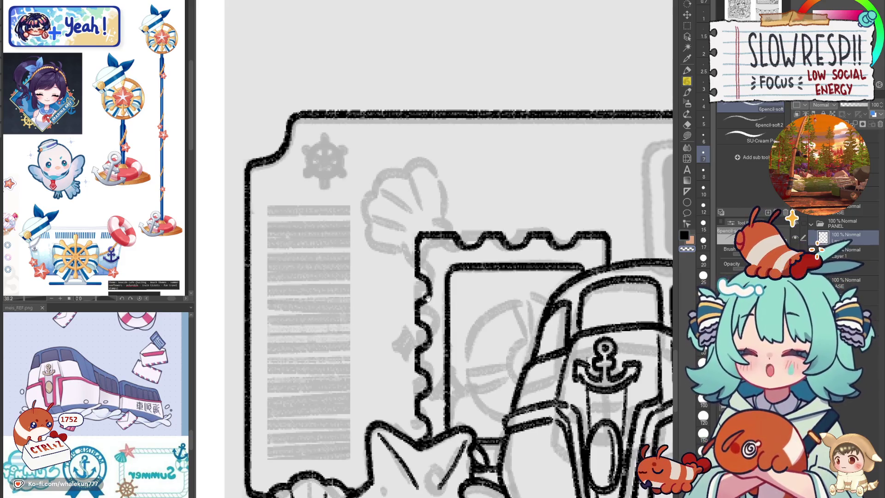
- Frame the whole F.A.Q ticket and add an empty Layer 2 above Layer 1
{"action": "left_click_drag", "start_coordinate": [425, 304], "coordinate": [438, 283]}
{"action": "scroll", "coordinate": [440, 335], "scroll_direction": "down", "scroll_amount": 5}
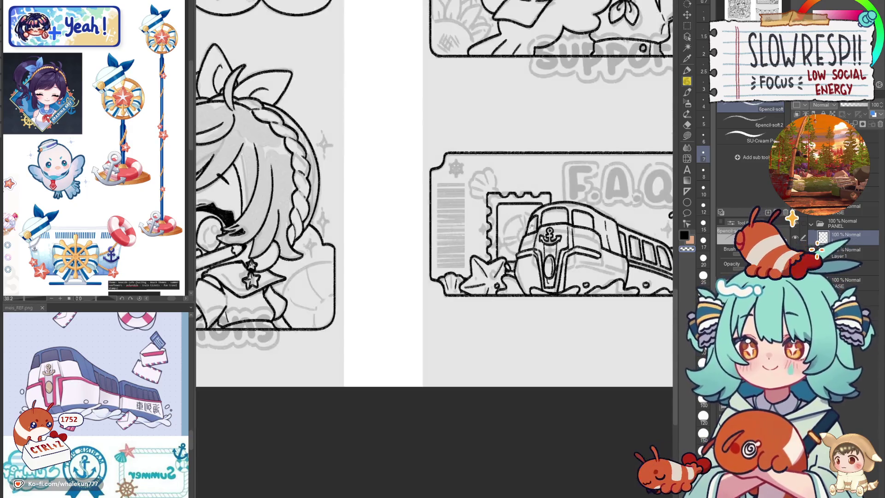
{"action": "scroll", "coordinate": [506, 282], "scroll_direction": "down", "scroll_amount": 2}
{"action": "scroll", "coordinate": [522, 262], "scroll_direction": "up", "scroll_amount": 4}
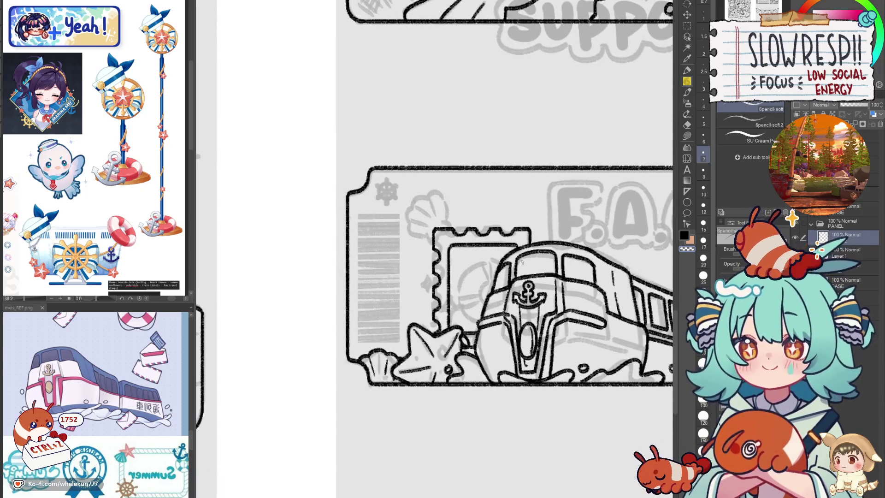
{"action": "scroll", "coordinate": [475, 256], "scroll_direction": "up", "scroll_amount": 3}
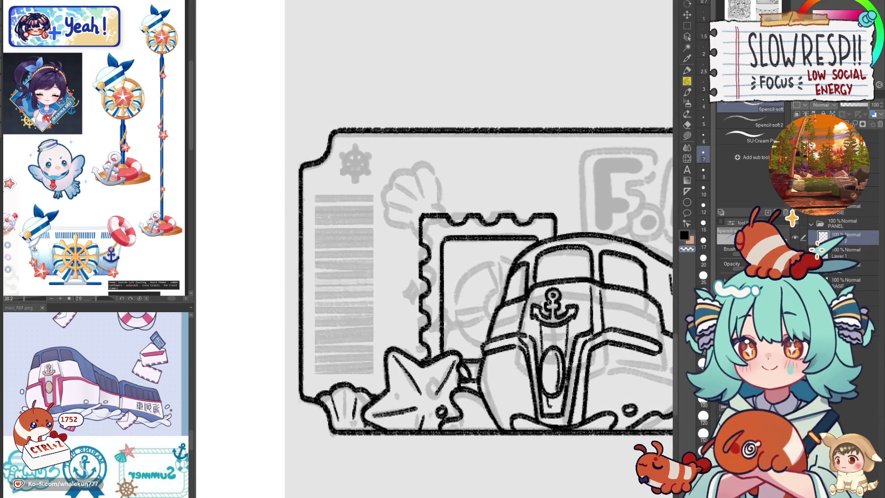
{"action": "scroll", "coordinate": [539, 263], "scroll_direction": "down", "scroll_amount": 3}
{"action": "scroll", "coordinate": [510, 292], "scroll_direction": "up", "scroll_amount": 1}
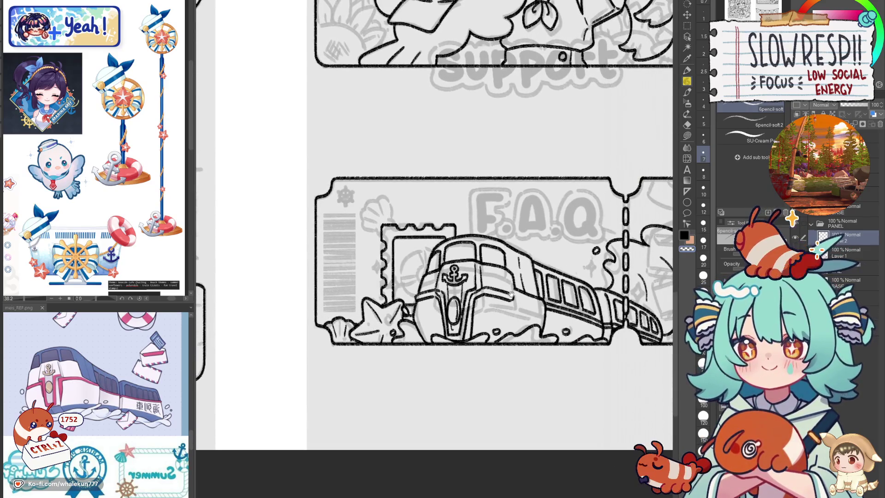
{"action": "mouse_move", "coordinate": [532, 306]}
{"action": "left_mouse_down"}
{"action": "mouse_move", "coordinate": [470, 298]}
{"action": "mouse_move", "coordinate": [464, 336]}
{"action": "left_mouse_up"}
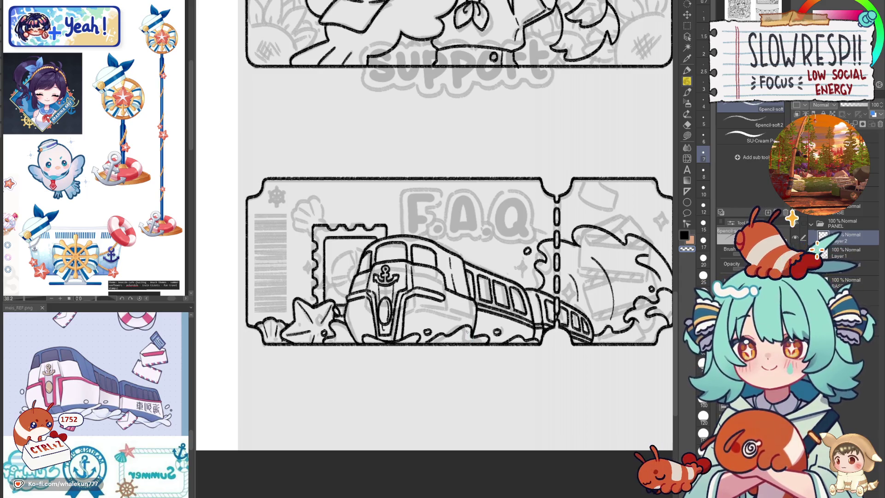
{"action": "key", "text": "ctrl+shift+n"}
{"action": "scroll", "coordinate": [466, 330], "scroll_direction": "up", "scroll_amount": 4}
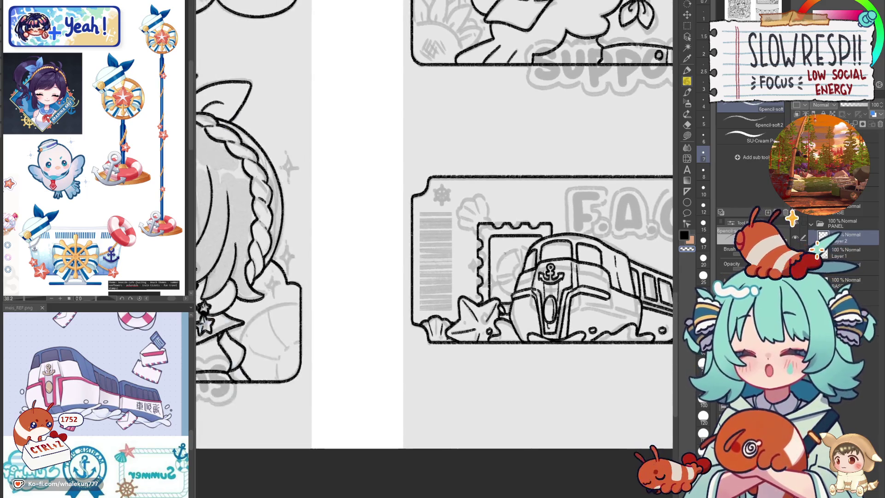
{"action": "scroll", "coordinate": [422, 224], "scroll_direction": "up", "scroll_amount": 2}
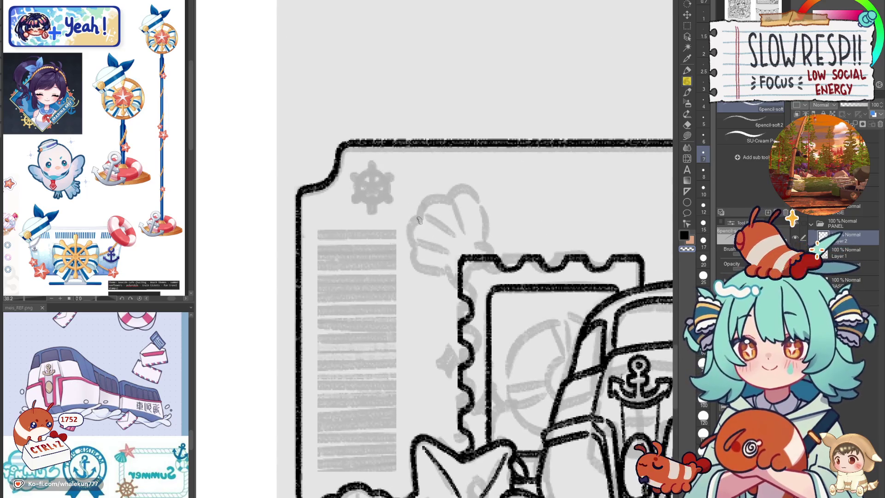
- Ink the scallop shell's outline and its inner ridge lines beside the stamp
{"action": "mouse_move", "coordinate": [417, 228]}
{"action": "left_mouse_down"}
{"action": "mouse_move", "coordinate": [436, 206]}
{"action": "mouse_move", "coordinate": [413, 256]}
{"action": "mouse_move", "coordinate": [425, 275]}
{"action": "left_mouse_up"}
{"action": "mouse_move", "coordinate": [441, 206]}
{"action": "left_mouse_down"}
{"action": "mouse_move", "coordinate": [468, 197]}
{"action": "mouse_move", "coordinate": [493, 214]}
{"action": "mouse_move", "coordinate": [488, 254]}
{"action": "left_mouse_up"}
{"action": "left_click_drag", "start_coordinate": [426, 276], "coordinate": [458, 271]}
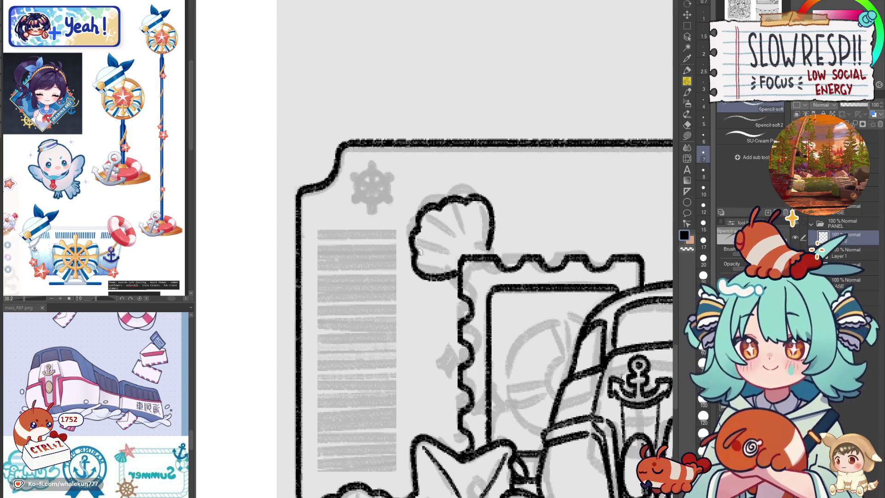
{"action": "left_click_drag", "start_coordinate": [438, 208], "coordinate": [450, 224]}
{"action": "left_click_drag", "start_coordinate": [461, 200], "coordinate": [468, 224]}
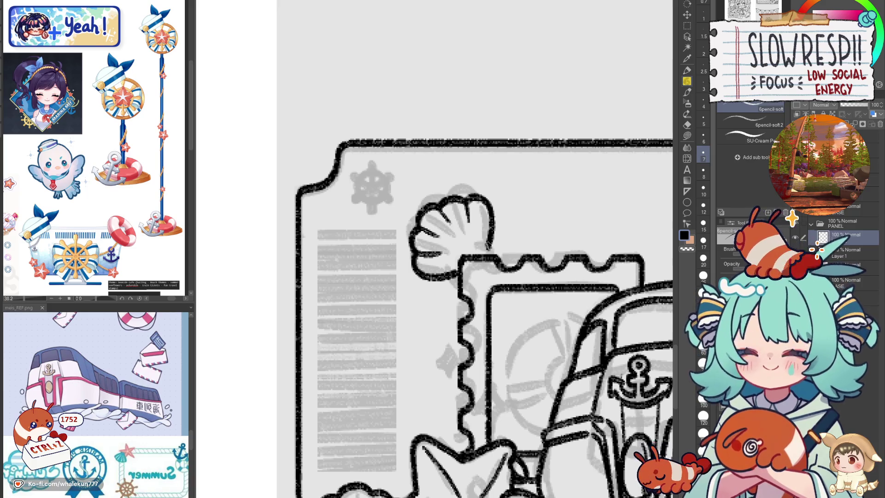
{"action": "scroll", "coordinate": [466, 274], "scroll_direction": "down", "scroll_amount": 3}
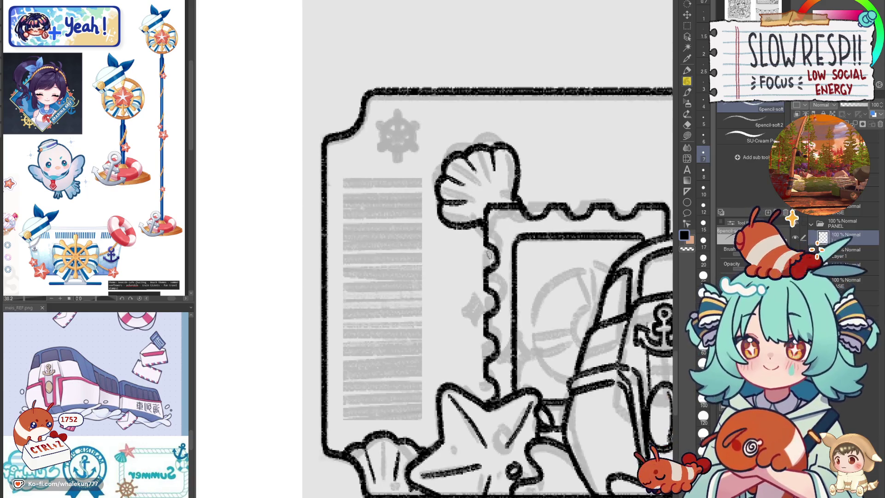
- Ink the small star along the stamp edge with its upper and lower points
{"action": "mouse_move", "coordinate": [470, 208]}
{"action": "left_mouse_down"}
{"action": "mouse_move", "coordinate": [460, 228]}
{"action": "mouse_move", "coordinate": [441, 235]}
{"action": "mouse_move", "coordinate": [451, 274]}
{"action": "mouse_move", "coordinate": [488, 283]}
{"action": "left_mouse_up"}
{"action": "key", "text": "ctrl+z"}
{"action": "mouse_move", "coordinate": [469, 207]}
{"action": "left_mouse_down"}
{"action": "mouse_move", "coordinate": [443, 227]}
{"action": "mouse_move", "coordinate": [446, 248]}
{"action": "mouse_move", "coordinate": [434, 261]}
{"action": "mouse_move", "coordinate": [455, 270]}
{"action": "mouse_move", "coordinate": [443, 252]}
{"action": "mouse_move", "coordinate": [450, 275]}
{"action": "mouse_move", "coordinate": [489, 279]}
{"action": "left_mouse_up"}
{"action": "key", "text": "ctrl+z"}
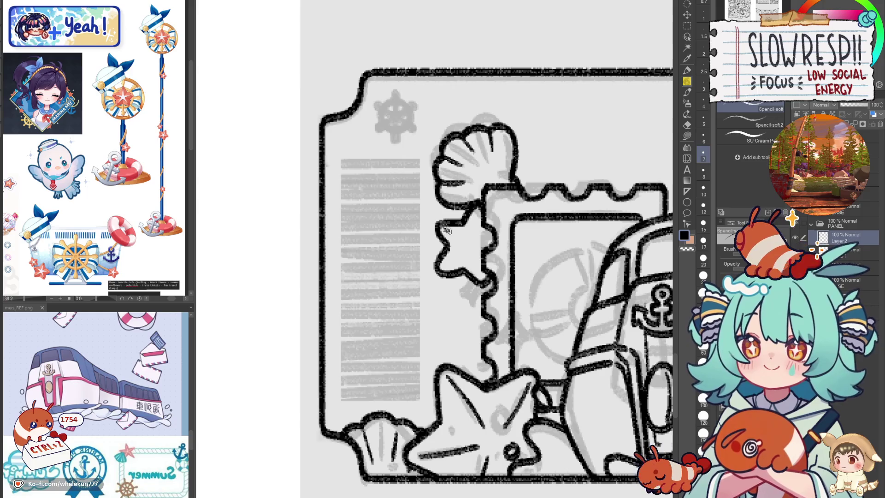
{"action": "left_click_drag", "start_coordinate": [445, 230], "coordinate": [476, 225]}
{"action": "left_click_drag", "start_coordinate": [444, 265], "coordinate": [484, 272]}
{"action": "scroll", "coordinate": [483, 272], "scroll_direction": "down", "scroll_amount": 3}
{"action": "scroll", "coordinate": [486, 239], "scroll_direction": "up", "scroll_amount": 2}
{"action": "scroll", "coordinate": [486, 225], "scroll_direction": "up", "scroll_amount": 2}
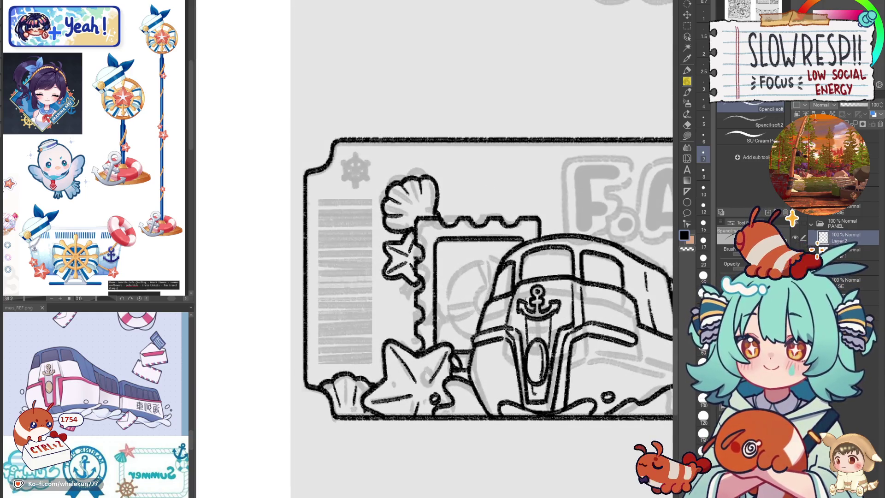
{"action": "scroll", "coordinate": [449, 252], "scroll_direction": "up", "scroll_amount": 2}
- Ink the lifebuoy ring's large outer arc and its first inner curves
{"action": "mouse_move", "coordinate": [494, 240]}
{"action": "left_mouse_down"}
{"action": "mouse_move", "coordinate": [433, 275]}
{"action": "mouse_move", "coordinate": [428, 332]}
{"action": "mouse_move", "coordinate": [461, 357]}
{"action": "left_mouse_up"}
{"action": "key", "text": "ctrl+z"}
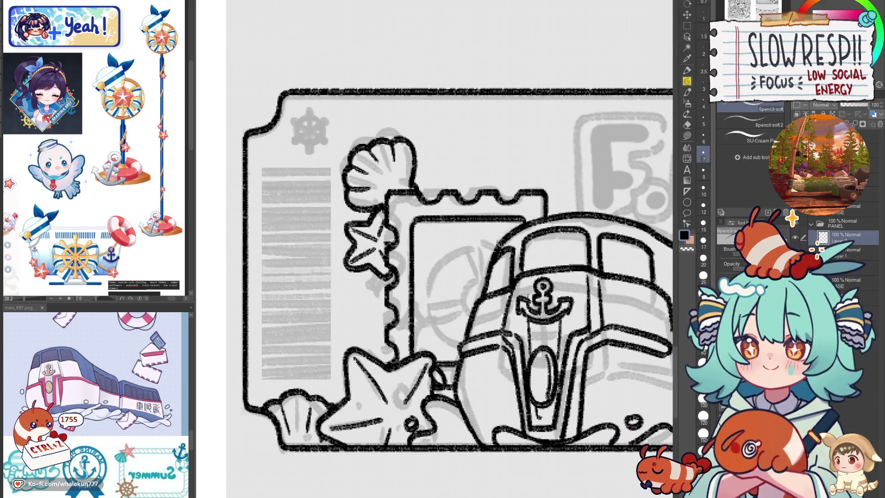
{"action": "mouse_move", "coordinate": [494, 240]}
{"action": "left_mouse_down"}
{"action": "mouse_move", "coordinate": [433, 277]}
{"action": "mouse_move", "coordinate": [438, 343]}
{"action": "mouse_move", "coordinate": [463, 350]}
{"action": "left_mouse_up"}
{"action": "left_click_drag", "start_coordinate": [432, 318], "coordinate": [465, 305]}
{"action": "key", "text": "ctrl+z"}
{"action": "key", "text": "ctrl+z"}
{"action": "left_click_drag", "start_coordinate": [487, 276], "coordinate": [465, 300]}
{"action": "mouse_move", "coordinate": [474, 244]}
{"action": "left_mouse_down"}
{"action": "mouse_move", "coordinate": [467, 265]}
{"action": "mouse_move", "coordinate": [478, 281]}
{"action": "mouse_move", "coordinate": [482, 275]}
{"action": "left_mouse_up"}
{"action": "left_click_drag", "start_coordinate": [437, 308], "coordinate": [472, 296]}
- Add the lifebuoy's band divisions and its left arc
{"action": "scroll", "coordinate": [143, 413], "scroll_direction": "up", "scroll_amount": 2}
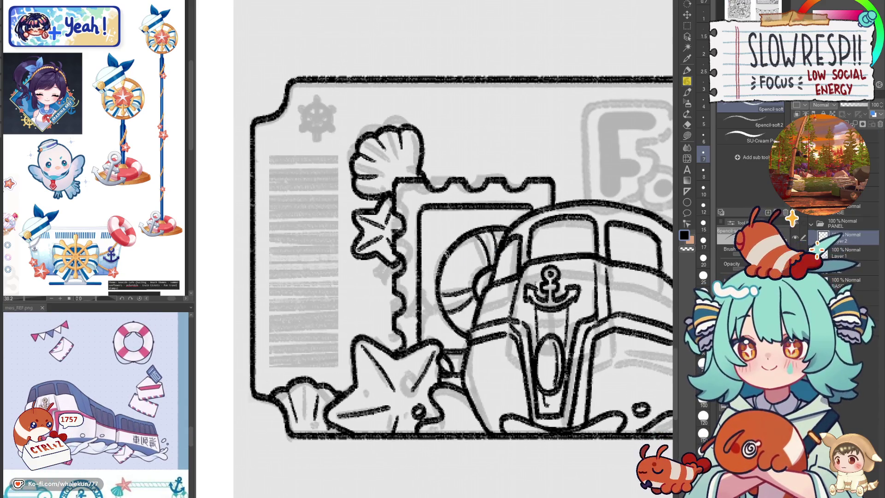
{"action": "key", "text": "ctrl+z"}
{"action": "key", "text": "ctrl+z"}
{"action": "key", "text": "ctrl+z"}
{"action": "left_click_drag", "start_coordinate": [458, 249], "coordinate": [471, 262]}
{"action": "left_click_drag", "start_coordinate": [490, 229], "coordinate": [481, 248]}
{"action": "left_click_drag", "start_coordinate": [492, 242], "coordinate": [484, 265]}
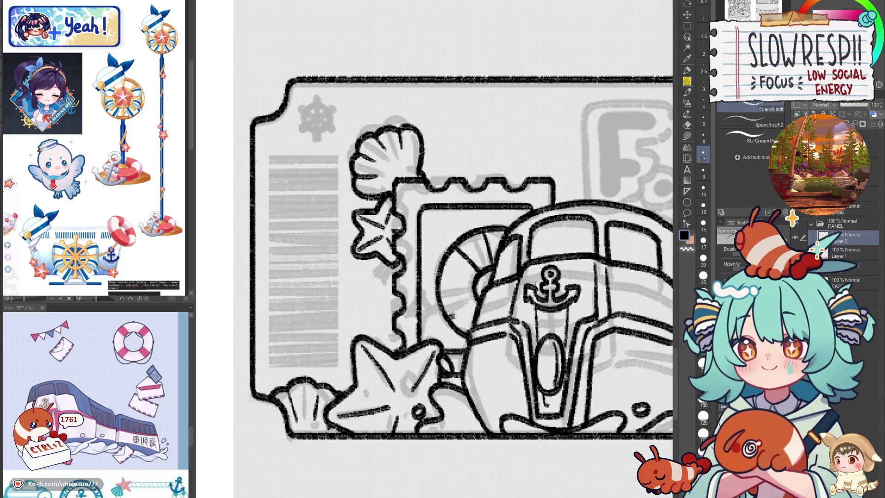
{"action": "left_click_drag", "start_coordinate": [450, 317], "coordinate": [476, 301]}
{"action": "mouse_move", "coordinate": [430, 281]}
{"action": "left_mouse_down"}
{"action": "mouse_move", "coordinate": [440, 333]}
{"action": "mouse_move", "coordinate": [471, 338]}
{"action": "left_mouse_up"}
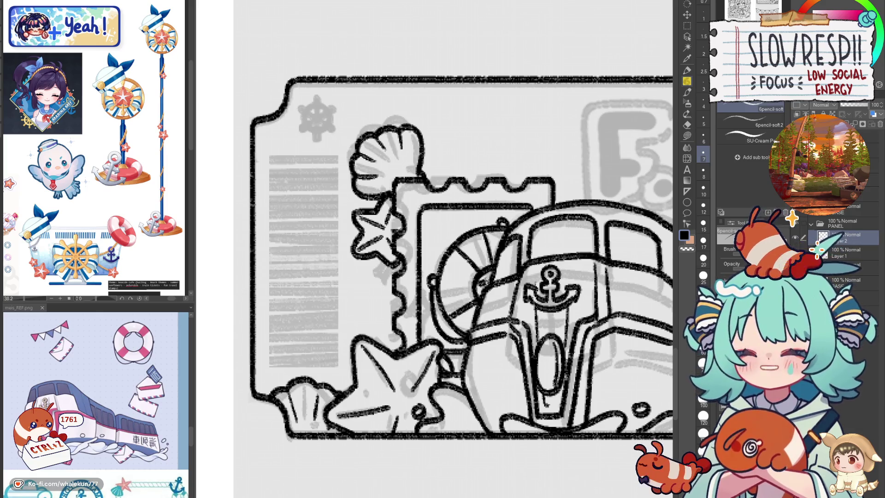
{"action": "scroll", "coordinate": [530, 216], "scroll_direction": "down", "scroll_amount": 4}
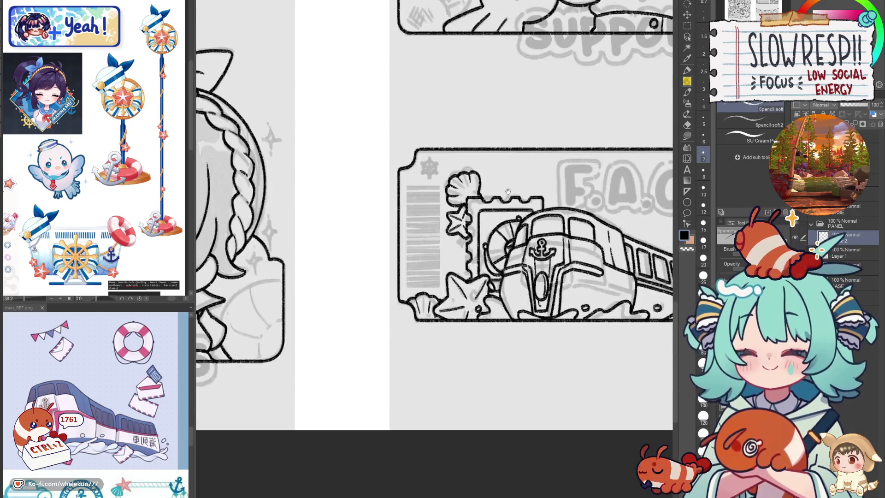
{"action": "left_click_drag", "start_coordinate": [529, 216], "coordinate": [489, 225]}
{"action": "key", "text": "h"}
{"action": "key", "text": "h"}
{"action": "scroll", "coordinate": [513, 295], "scroll_direction": "down", "scroll_amount": 3}
{"action": "scroll", "coordinate": [513, 295], "scroll_direction": "up", "scroll_amount": 1}
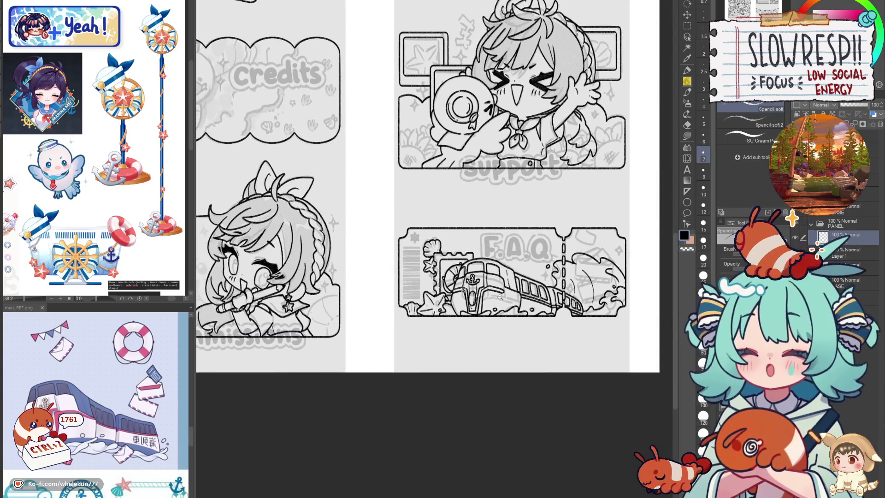
{"action": "scroll", "coordinate": [513, 295], "scroll_direction": "up", "scroll_amount": 1}
{"action": "scroll", "coordinate": [566, 279], "scroll_direction": "up", "scroll_amount": 1}
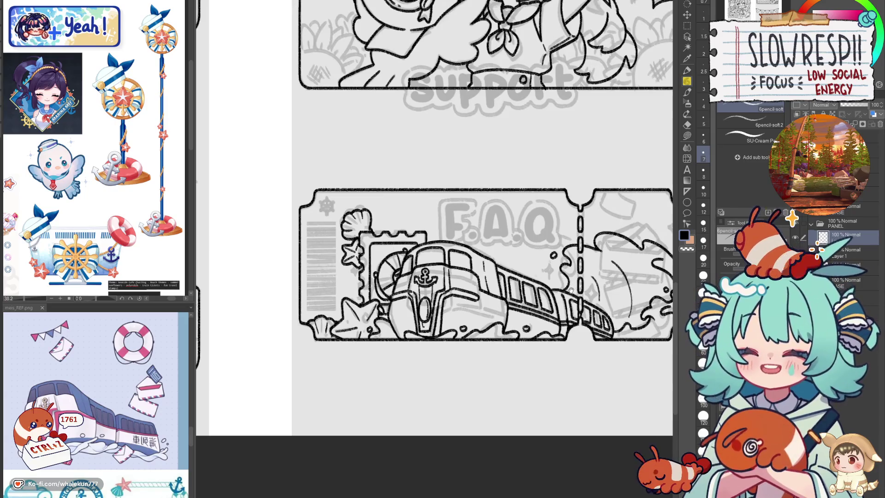
{"action": "scroll", "coordinate": [550, 285], "scroll_direction": "up", "scroll_amount": 2}
{"action": "scroll", "coordinate": [570, 262], "scroll_direction": "down", "scroll_amount": 1}
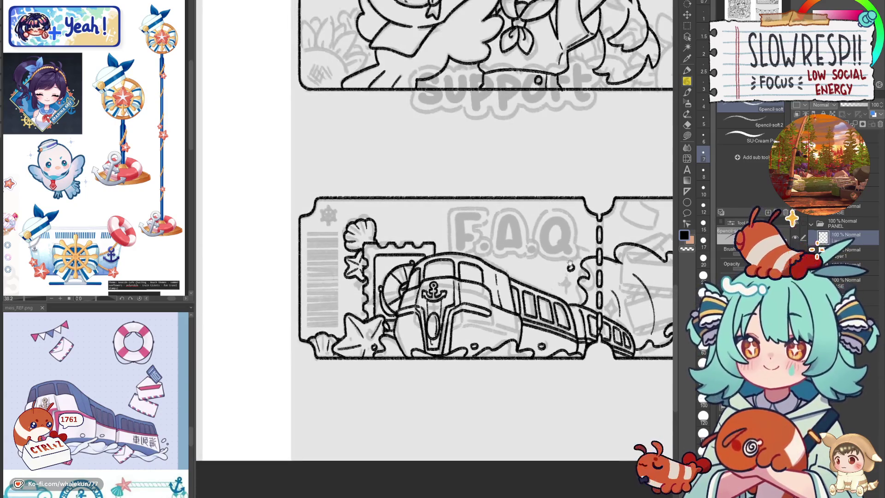
{"action": "left_click_drag", "start_coordinate": [566, 338], "coordinate": [533, 329]}
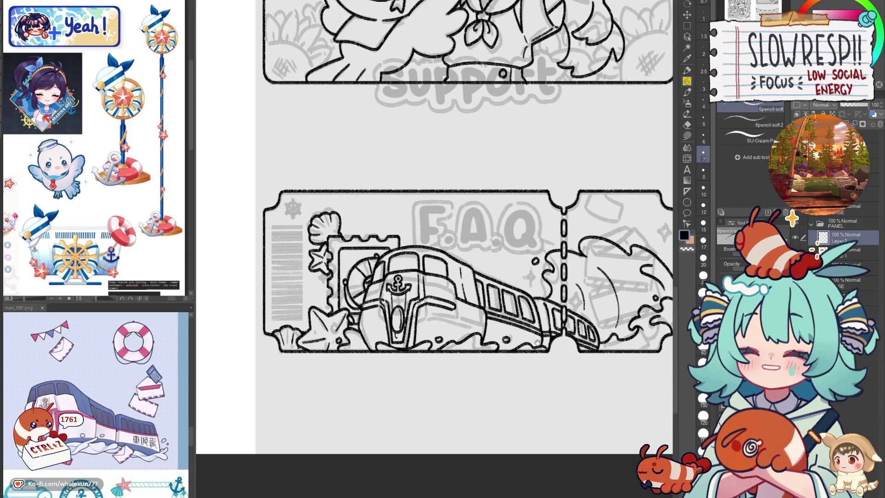
{"action": "scroll", "coordinate": [536, 343], "scroll_direction": "down", "scroll_amount": 5}
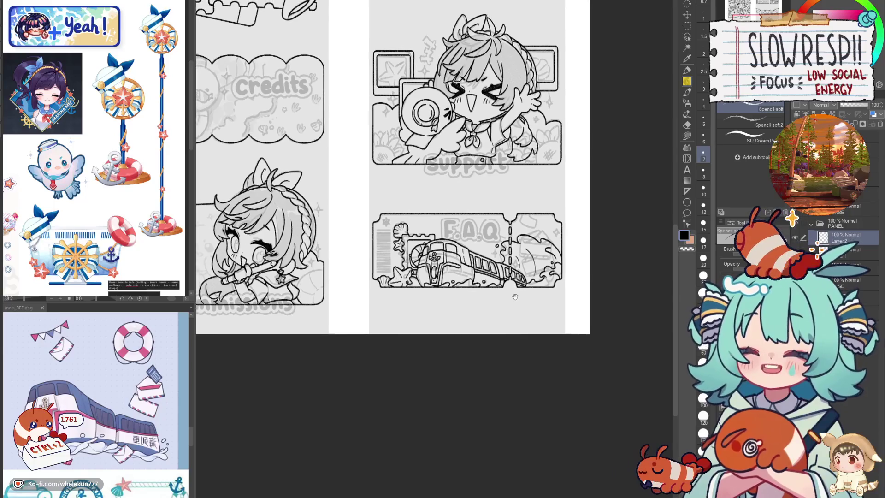
{"action": "scroll", "coordinate": [539, 276], "scroll_direction": "up", "scroll_amount": 5}
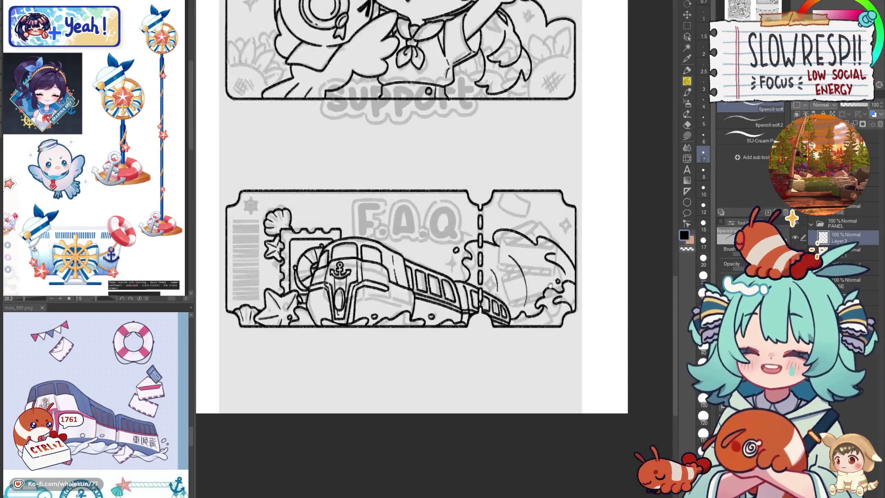
{"action": "scroll", "coordinate": [539, 324], "scroll_direction": "up", "scroll_amount": 3}
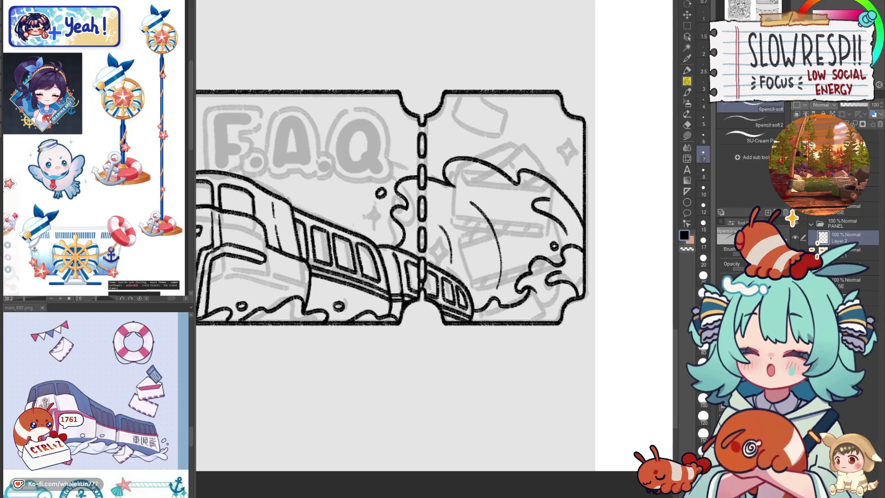
{"action": "scroll", "coordinate": [517, 279], "scroll_direction": "up", "scroll_amount": 3}
{"action": "scroll", "coordinate": [509, 285], "scroll_direction": "up", "scroll_amount": 3}
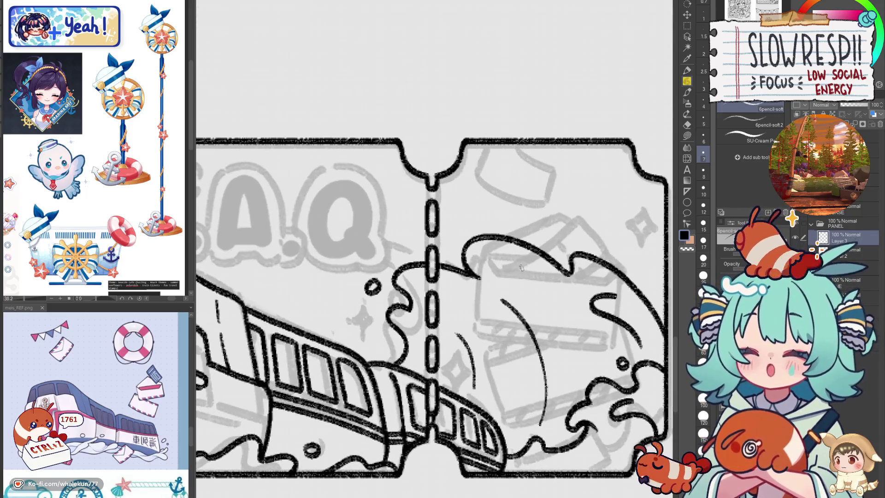
- Hide the train and wave lineart layer and select the layer above for the envelope
{"action": "mouse_move", "coordinate": [454, 269]}
{"action": "left_mouse_down"}
{"action": "mouse_move", "coordinate": [446, 321]}
{"action": "mouse_move", "coordinate": [431, 288]}
{"action": "left_mouse_up"}
{"action": "key", "text": "h"}
{"action": "key", "text": "h"}
{"action": "key", "text": "ctrl+z"}
{"action": "left_click_drag", "start_coordinate": [432, 226], "coordinate": [508, 196]}
{"action": "key", "text": "ctrl+z"}
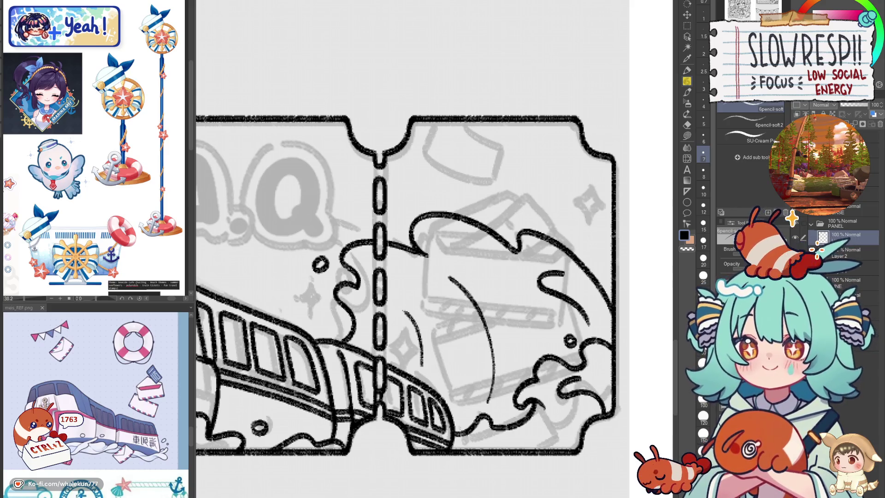
{"action": "left_click", "coordinate": [795, 252]}
{"action": "left_click", "coordinate": [843, 235]}
{"action": "mouse_move", "coordinate": [448, 220]}
{"action": "left_mouse_down"}
{"action": "mouse_move", "coordinate": [498, 233]}
{"action": "mouse_move", "coordinate": [490, 237]}
{"action": "mouse_move", "coordinate": [559, 203]}
{"action": "mouse_move", "coordinate": [438, 239]}
{"action": "mouse_move", "coordinate": [498, 228]}
{"action": "left_mouse_up"}
- Ink the envelope's left and right sides below the flap
{"action": "mouse_move", "coordinate": [416, 266]}
{"action": "left_mouse_down"}
{"action": "mouse_move", "coordinate": [409, 319]}
{"action": "mouse_move", "coordinate": [576, 291]}
{"action": "left_mouse_up"}
{"action": "key", "text": "h"}
{"action": "mouse_move", "coordinate": [488, 228]}
{"action": "left_mouse_down"}
{"action": "mouse_move", "coordinate": [476, 243]}
{"action": "mouse_move", "coordinate": [483, 321]}
{"action": "left_mouse_up"}
{"action": "left_click_drag", "start_coordinate": [566, 298], "coordinate": [618, 269]}
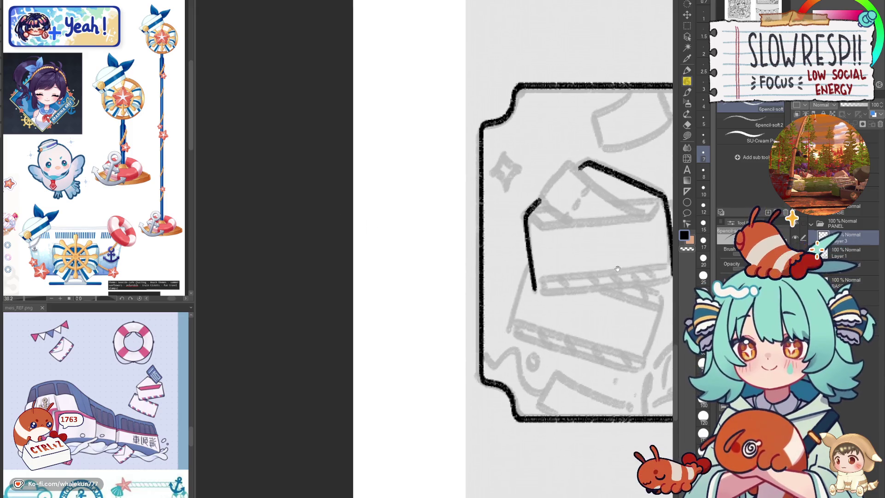
- Redraw the flap-corner hook and try freehand envelope bottom edges, undoing them
{"action": "left_click_drag", "start_coordinate": [536, 292], "coordinate": [612, 278]}
{"action": "left_click_drag", "start_coordinate": [612, 279], "coordinate": [549, 260]}
{"action": "key", "text": "ctrl+z"}
{"action": "left_click_drag", "start_coordinate": [473, 273], "coordinate": [570, 258]}
{"action": "key", "text": "h"}
{"action": "left_click_drag", "start_coordinate": [478, 346], "coordinate": [478, 385]}
{"action": "key", "text": "ctrl+z"}
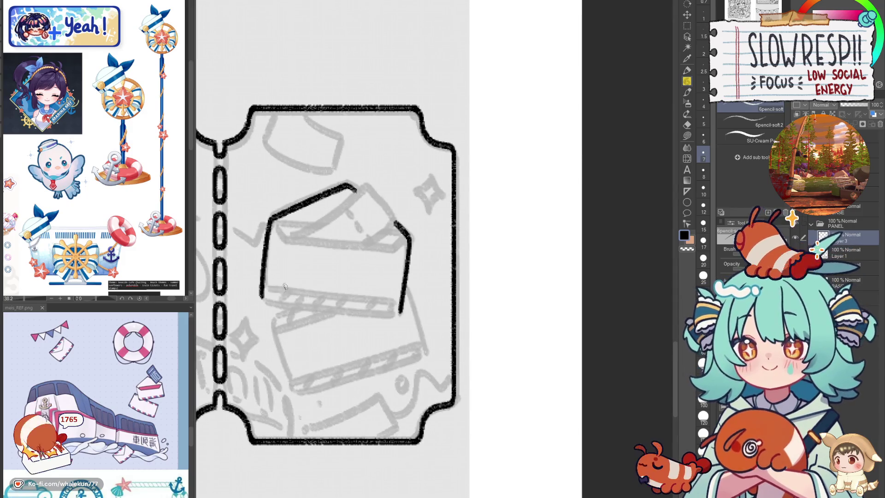
{"action": "mouse_move", "coordinate": [261, 295]}
{"action": "left_mouse_down"}
{"action": "mouse_move", "coordinate": [397, 318]}
{"action": "mouse_move", "coordinate": [272, 304]}
{"action": "mouse_move", "coordinate": [372, 317]}
{"action": "left_mouse_up"}
{"action": "key", "text": "ctrl+z"}
{"action": "key", "text": "ctrl+z"}
{"action": "left_click_drag", "start_coordinate": [259, 296], "coordinate": [396, 318]}
{"action": "key", "text": "h"}
{"action": "key", "text": "h"}
{"action": "key", "text": "ctrl+z"}
- Ink a straight envelope bottom edge along a Linear ruler guide
{"action": "key", "text": "u"}
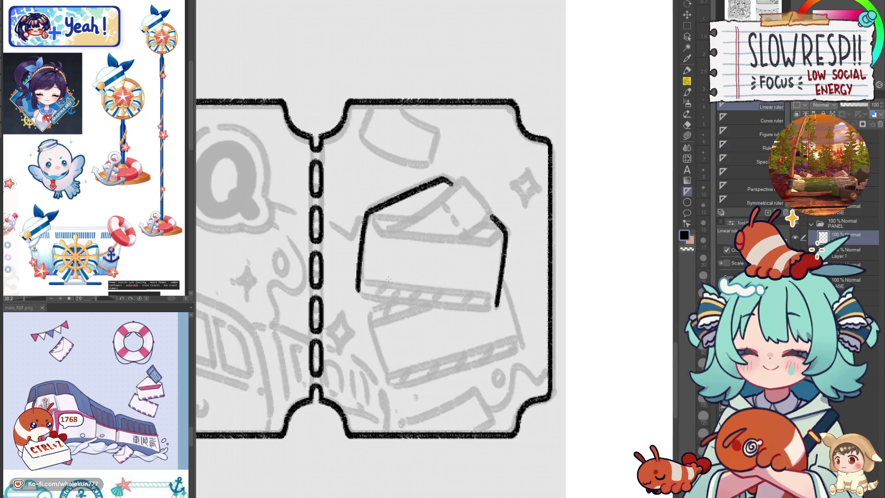
{"action": "left_click_drag", "start_coordinate": [360, 292], "coordinate": [495, 305]}
{"action": "key", "text": "p"}
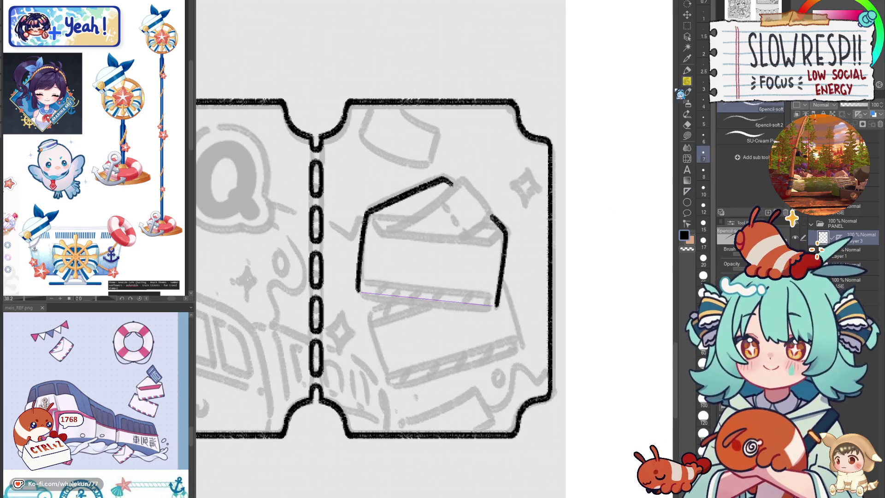
{"action": "left_click_drag", "start_coordinate": [360, 293], "coordinate": [497, 305]}
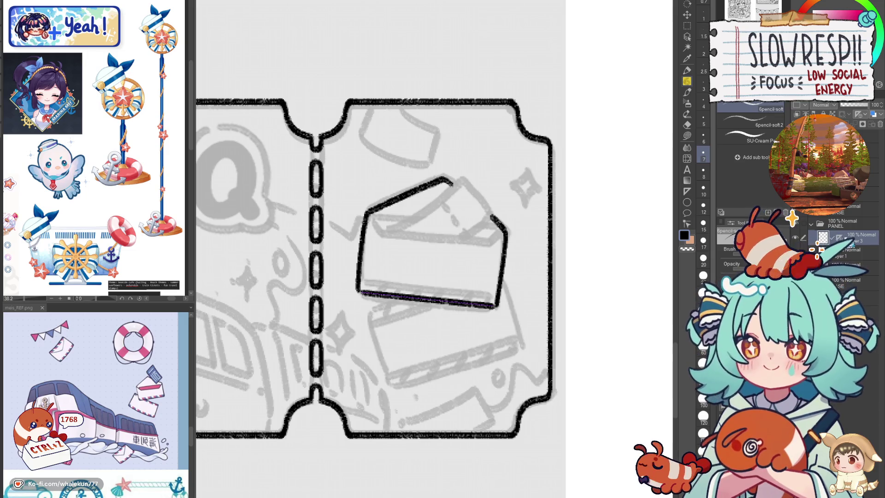
- Attempt the envelope's inner straight line freehand several times, undoing each try
{"action": "scroll", "coordinate": [537, 309], "scroll_direction": "up", "scroll_amount": 3}
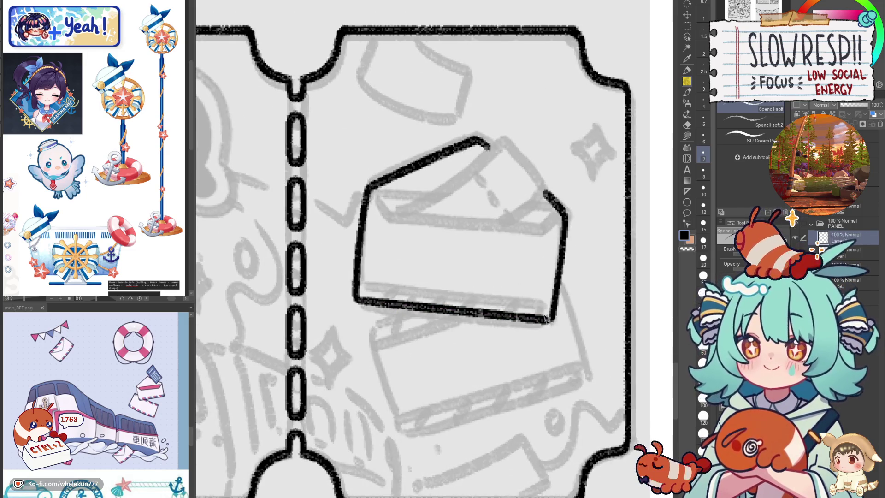
{"action": "key", "text": "h"}
{"action": "mouse_move", "coordinate": [537, 310]}
{"action": "left_mouse_down"}
{"action": "mouse_move", "coordinate": [736, 295]}
{"action": "mouse_move", "coordinate": [685, 279]}
{"action": "left_mouse_up"}
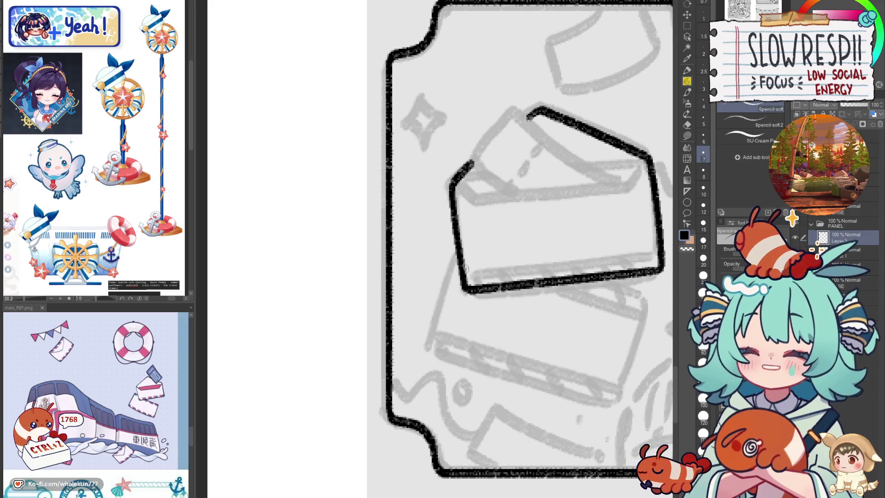
{"action": "left_click_drag", "start_coordinate": [463, 266], "coordinate": [591, 255]}
{"action": "key", "text": "ctrl+z"}
{"action": "left_click_drag", "start_coordinate": [462, 271], "coordinate": [655, 243]}
{"action": "key", "text": "ctrl+z"}
{"action": "key", "text": "ctrl+z"}
{"action": "left_click_drag", "start_coordinate": [462, 267], "coordinate": [608, 254]}
{"action": "key", "text": "ctrl+z"}
{"action": "left_click_drag", "start_coordinate": [462, 267], "coordinate": [652, 245]}
{"action": "key", "text": "ctrl+z"}
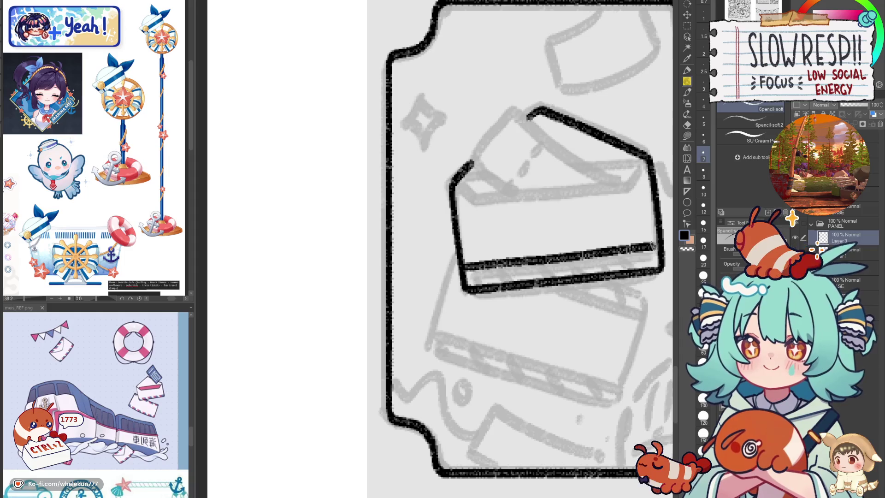
{"action": "key", "text": "ctrl+z"}
{"action": "left_click_drag", "start_coordinate": [462, 267], "coordinate": [663, 242]}
- Ink the envelope's inner base line along a straight ruler guide
{"action": "key", "text": "h"}
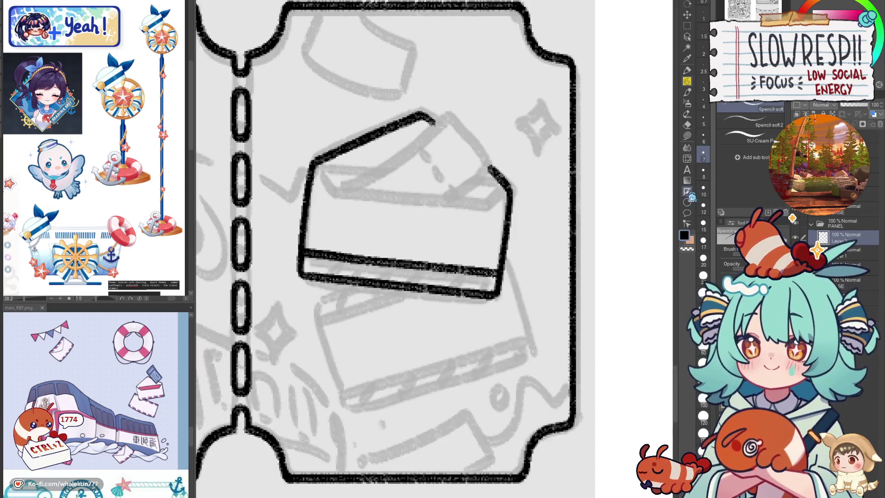
{"action": "key", "text": "u"}
{"action": "key", "text": "ctrl+z"}
{"action": "left_click_drag", "start_coordinate": [301, 251], "coordinate": [501, 270]}
{"action": "key", "text": "p"}
{"action": "left_click_drag", "start_coordinate": [303, 252], "coordinate": [500, 270]}
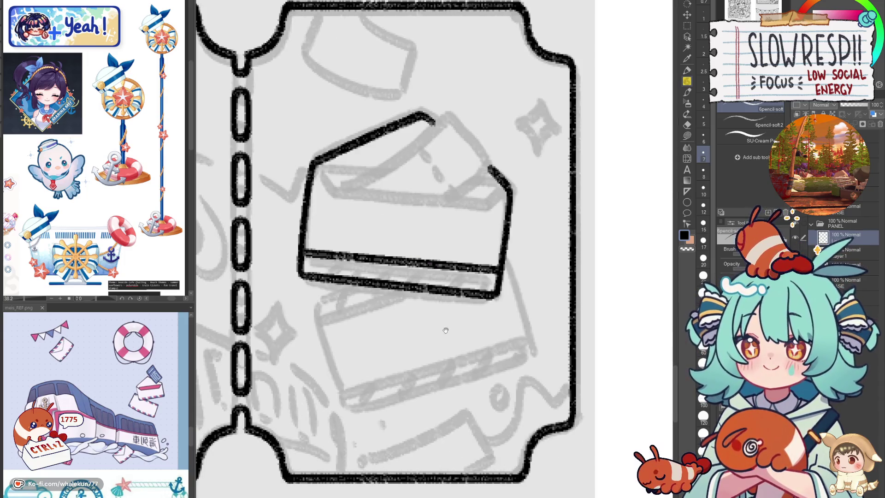
- Draw short diagonals at the envelope's top corners and try the front top edge
{"action": "mouse_move", "coordinate": [314, 274]}
{"action": "left_mouse_down"}
{"action": "mouse_move", "coordinate": [437, 291]}
{"action": "mouse_move", "coordinate": [475, 321]}
{"action": "mouse_move", "coordinate": [470, 330]}
{"action": "left_mouse_up"}
{"action": "key", "text": "ctrl+z"}
{"action": "key", "text": "ctrl+z"}
{"action": "left_click_drag", "start_coordinate": [504, 302], "coordinate": [500, 337]}
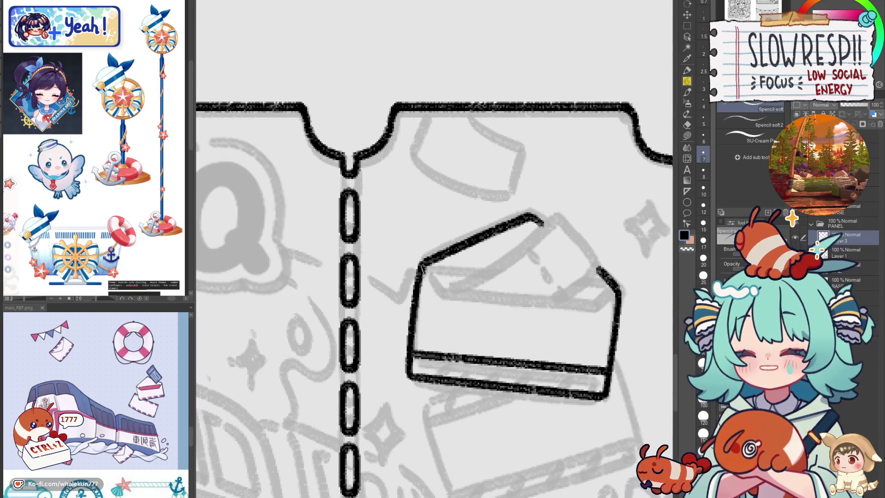
{"action": "left_click_drag", "start_coordinate": [421, 262], "coordinate": [441, 297]}
{"action": "left_click_drag", "start_coordinate": [615, 289], "coordinate": [595, 307]}
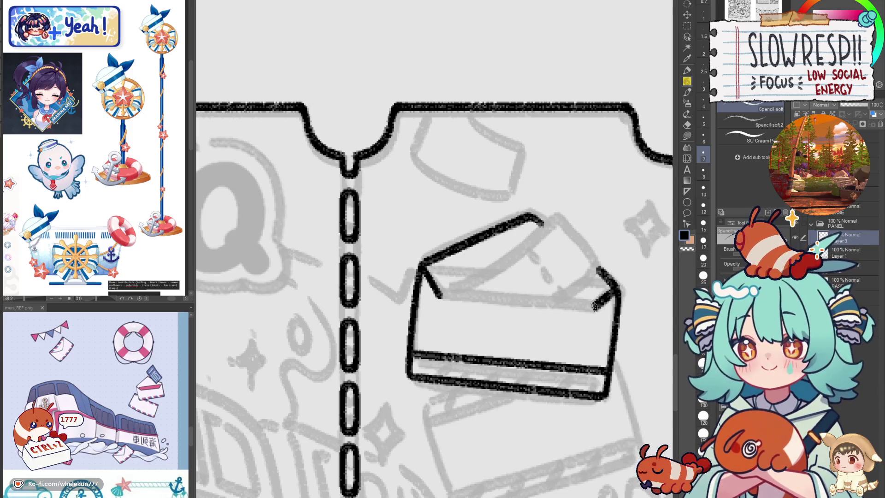
{"action": "key", "text": "h"}
{"action": "left_click_drag", "start_coordinate": [299, 295], "coordinate": [627, 251]}
{"action": "key", "text": "ctrl+z"}
{"action": "left_click_drag", "start_coordinate": [467, 265], "coordinate": [624, 250]}
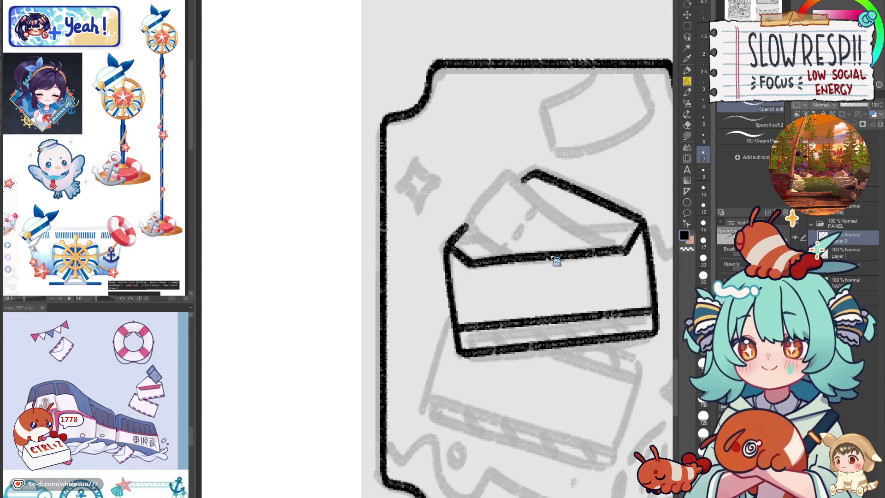
{"action": "key", "text": "ctrl+z"}
- Ink the envelope's front top edge along a ruler guide, then its back top edge
{"action": "key", "text": "u"}
{"action": "left_click_drag", "start_coordinate": [469, 263], "coordinate": [624, 251]}
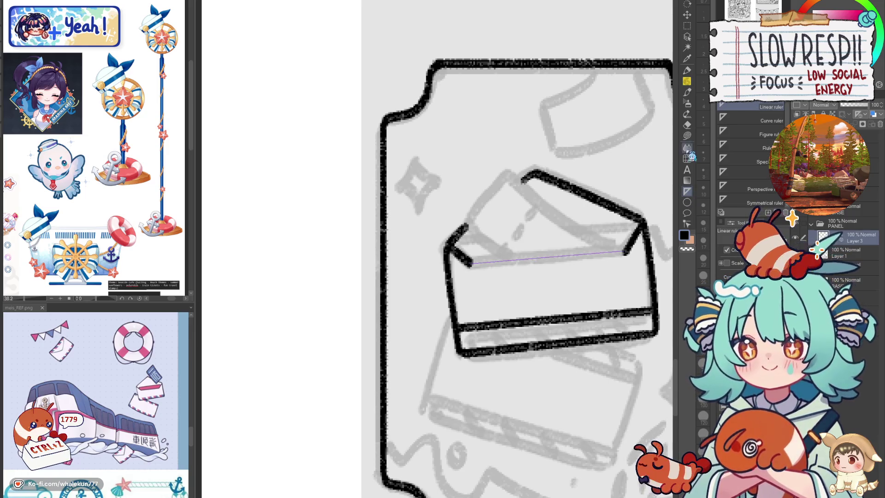
{"action": "key", "text": "p"}
{"action": "left_click_drag", "start_coordinate": [467, 264], "coordinate": [627, 251]}
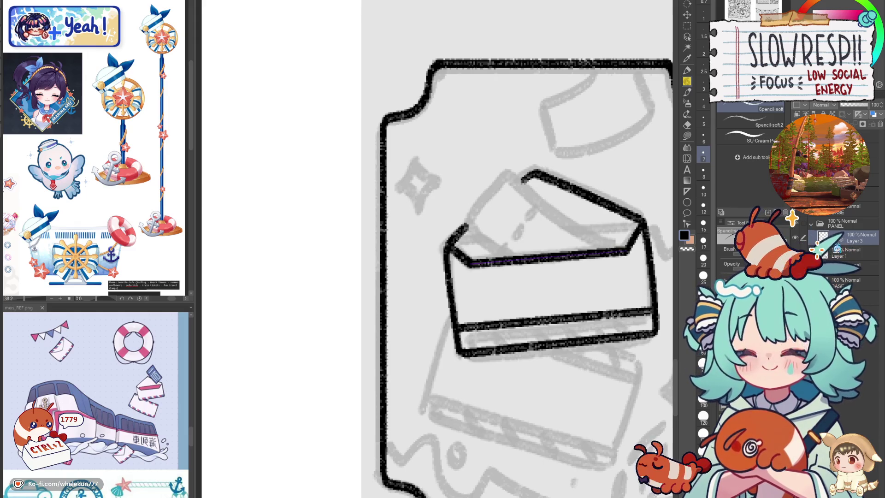
{"action": "left_click_drag", "start_coordinate": [453, 237], "coordinate": [644, 221]}
{"action": "key", "text": "h"}
{"action": "scroll", "coordinate": [561, 307], "scroll_direction": "down", "scroll_amount": 3}
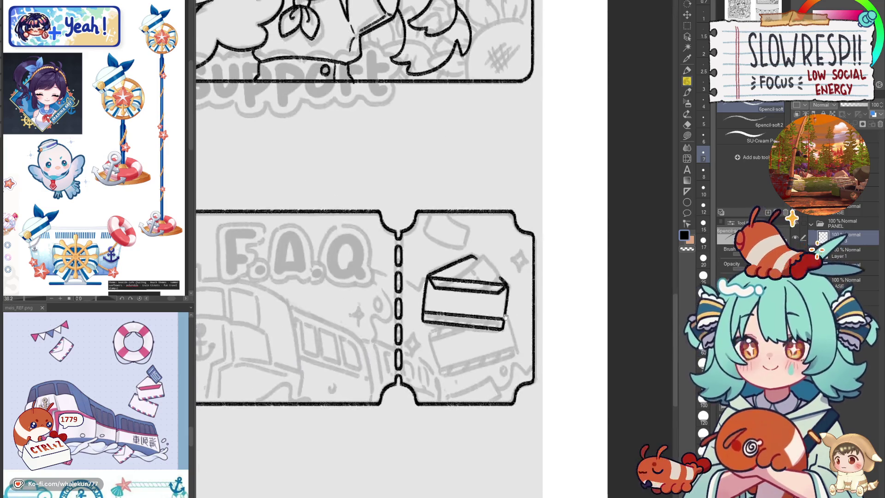
- Erase part of the envelope's top edge stroke
{"action": "scroll", "coordinate": [437, 293], "scroll_direction": "up", "scroll_amount": 2}
{"action": "key", "text": "e"}
{"action": "left_click_drag", "start_coordinate": [420, 290], "coordinate": [496, 288]}
- Pencil the top of the letter poking out of the envelope, retrying the diagonal several times
{"action": "key", "text": "p"}
{"action": "left_click_drag", "start_coordinate": [396, 300], "coordinate": [483, 242]}
{"action": "key", "text": "ctrl+z"}
{"action": "left_click_drag", "start_coordinate": [395, 301], "coordinate": [459, 259]}
{"action": "key", "text": "ctrl+z"}
{"action": "mouse_move", "coordinate": [386, 302]}
{"action": "left_mouse_down"}
{"action": "mouse_move", "coordinate": [449, 269]}
{"action": "mouse_move", "coordinate": [484, 238]}
{"action": "left_mouse_up"}
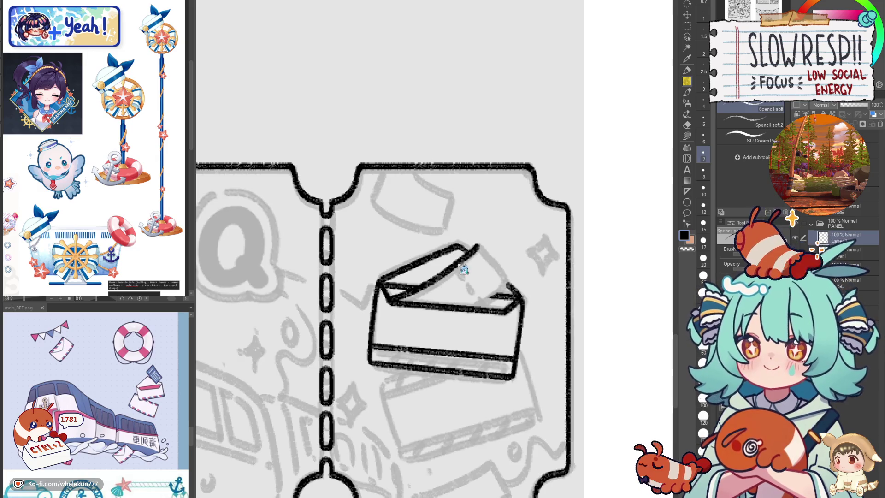
{"action": "key", "text": "ctrl+z"}
{"action": "mouse_move", "coordinate": [387, 300]}
{"action": "left_mouse_down"}
{"action": "mouse_move", "coordinate": [484, 243]}
{"action": "mouse_move", "coordinate": [511, 277]}
{"action": "left_mouse_up"}
{"action": "key", "text": "ctrl+z"}
{"action": "mouse_move", "coordinate": [478, 241]}
{"action": "left_mouse_down"}
{"action": "mouse_move", "coordinate": [512, 276]}
{"action": "mouse_move", "coordinate": [476, 309]}
{"action": "left_mouse_up"}
{"action": "key", "text": "ctrl+z"}
- Rework the letter's right side and outline, checking it in the mirrored view
{"action": "left_click_drag", "start_coordinate": [512, 275], "coordinate": [481, 306]}
{"action": "key", "text": "ctrl+z"}
{"action": "key", "text": "ctrl+z"}
{"action": "key", "text": "ctrl+z"}
{"action": "left_click_drag", "start_coordinate": [511, 275], "coordinate": [481, 304]}
{"action": "key", "text": "ctrl+z"}
{"action": "key", "text": "ctrl+z"}
{"action": "key", "text": "ctrl+z"}
{"action": "key", "text": "ctrl+z"}
{"action": "key", "text": "h"}
{"action": "key", "text": "ctrl+z"}
{"action": "mouse_move", "coordinate": [374, 247]}
{"action": "left_mouse_down"}
{"action": "mouse_move", "coordinate": [405, 279]}
{"action": "mouse_move", "coordinate": [372, 254]}
{"action": "mouse_move", "coordinate": [400, 273]}
{"action": "left_mouse_up"}
{"action": "key", "text": "ctrl+z"}
{"action": "key", "text": "ctrl+z"}
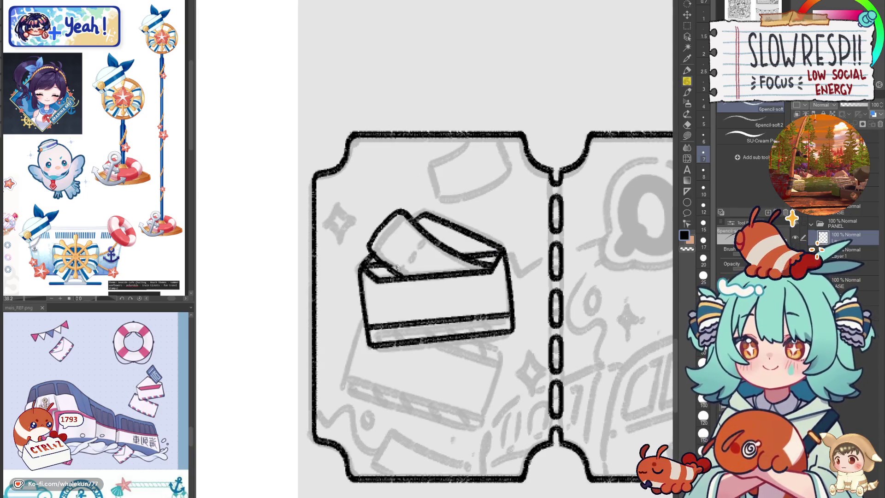
{"action": "key", "text": "h"}
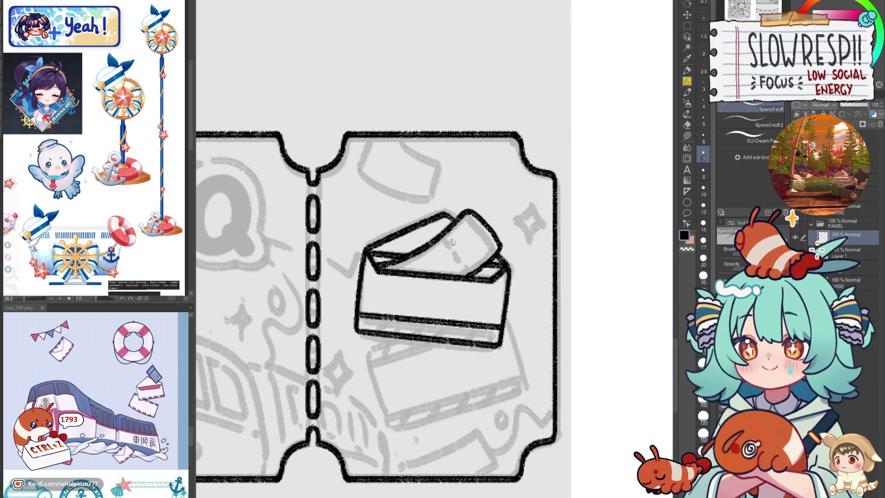
- Add a dashed fold line across the letter
{"action": "left_click_drag", "start_coordinate": [442, 234], "coordinate": [472, 273]}
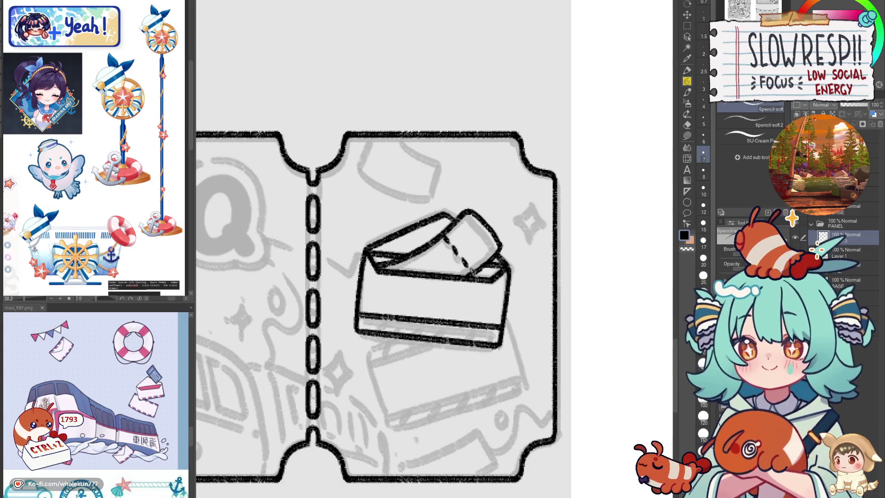
{"action": "scroll", "coordinate": [494, 244], "scroll_direction": "down", "scroll_amount": 3}
{"action": "scroll", "coordinate": [500, 228], "scroll_direction": "up", "scroll_amount": 2}
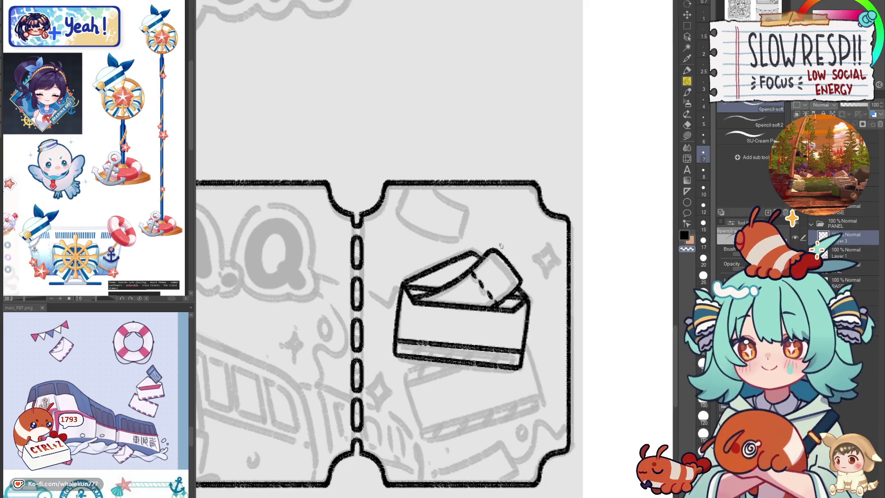
- Ink the lower card's left, bottom, right and top edges below the letter
{"action": "left_click_drag", "start_coordinate": [523, 263], "coordinate": [566, 136]}
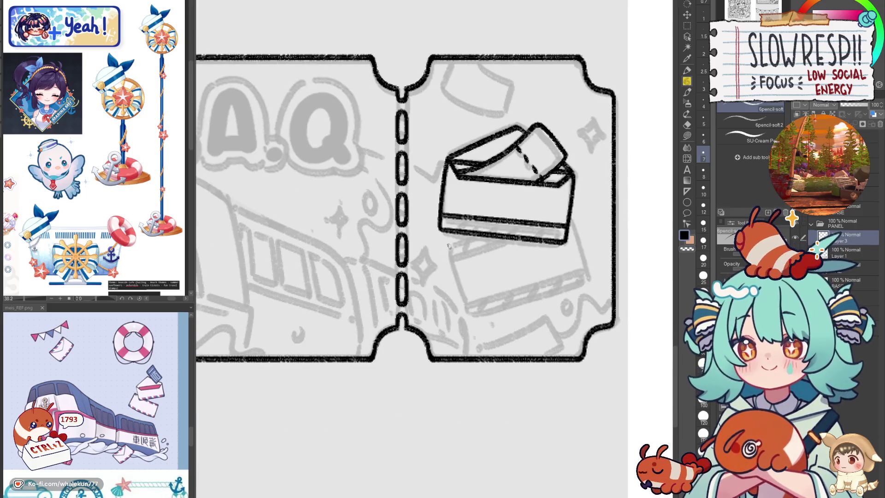
{"action": "mouse_move", "coordinate": [441, 251]}
{"action": "left_mouse_down"}
{"action": "mouse_move", "coordinate": [480, 233]}
{"action": "mouse_move", "coordinate": [446, 248]}
{"action": "mouse_move", "coordinate": [479, 234]}
{"action": "mouse_move", "coordinate": [469, 317]}
{"action": "mouse_move", "coordinate": [588, 273]}
{"action": "left_mouse_up"}
{"action": "key", "text": "ctrl+z"}
{"action": "key", "text": "ctrl+z"}
{"action": "left_click_drag", "start_coordinate": [467, 317], "coordinate": [576, 276]}
{"action": "left_click_drag", "start_coordinate": [571, 213], "coordinate": [588, 263]}
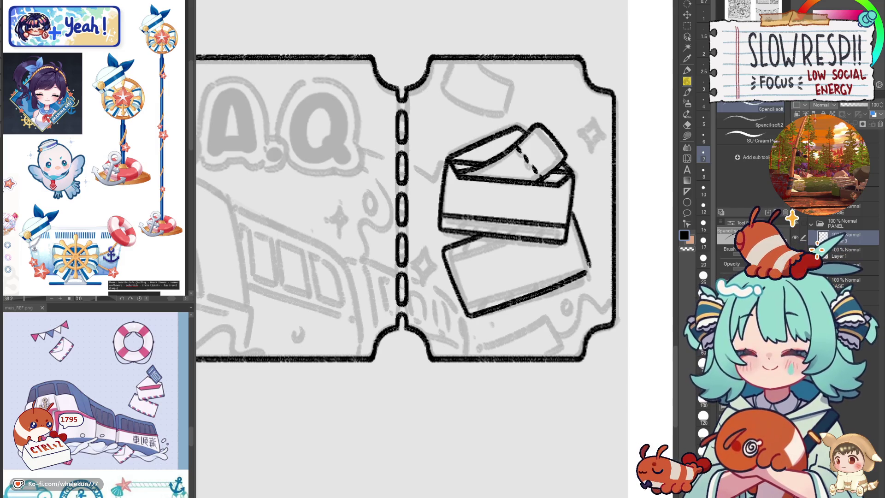
{"action": "left_click_drag", "start_coordinate": [465, 306], "coordinate": [579, 261]}
{"action": "left_click_drag", "start_coordinate": [446, 261], "coordinate": [515, 237]}
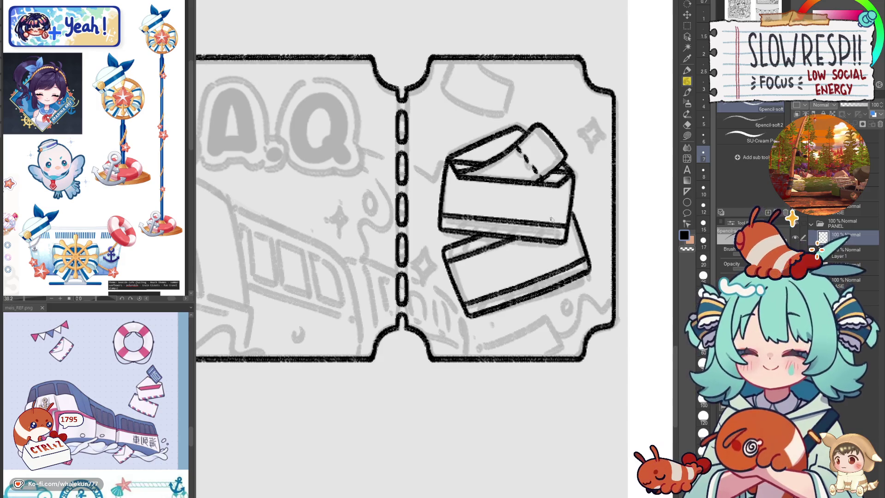
- Bring the inked train and wave lineart back into view
{"action": "scroll", "coordinate": [575, 217], "scroll_direction": "down", "scroll_amount": 5}
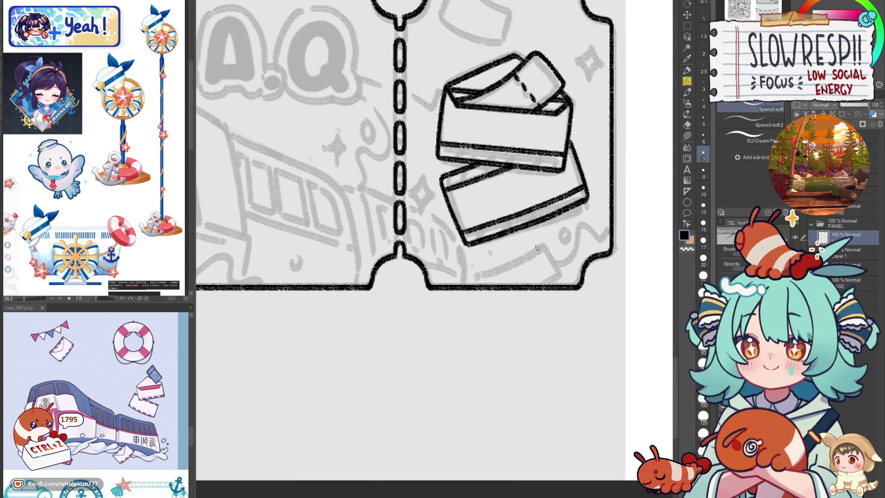
{"action": "scroll", "coordinate": [524, 256], "scroll_direction": "down", "scroll_amount": 4}
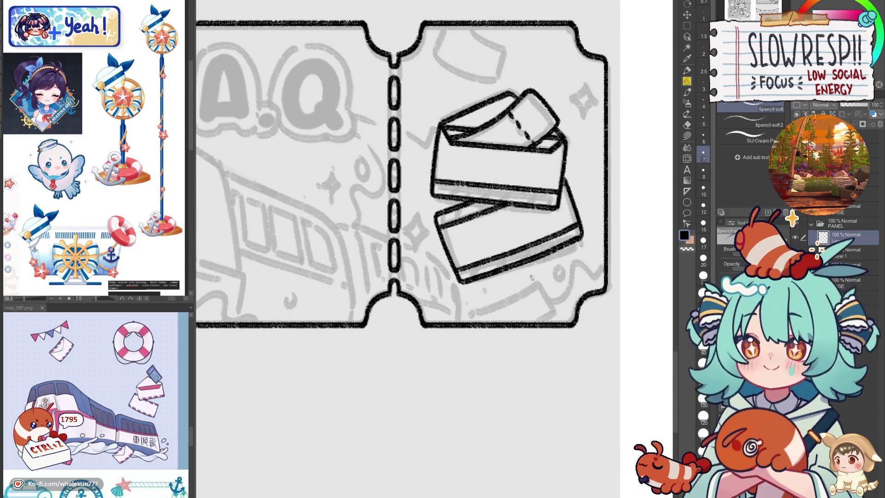
{"action": "scroll", "coordinate": [522, 260], "scroll_direction": "up", "scroll_amount": 3}
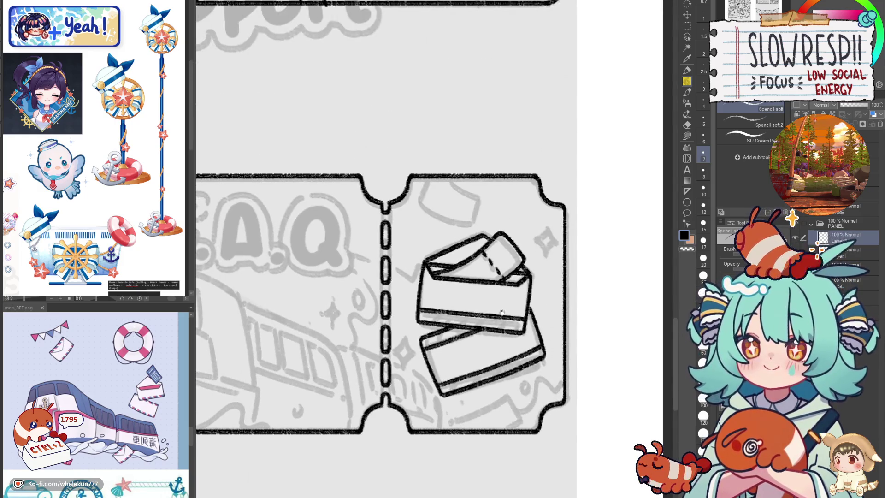
{"action": "scroll", "coordinate": [510, 264], "scroll_direction": "down", "scroll_amount": 2}
{"action": "key", "text": "ctrl+z"}
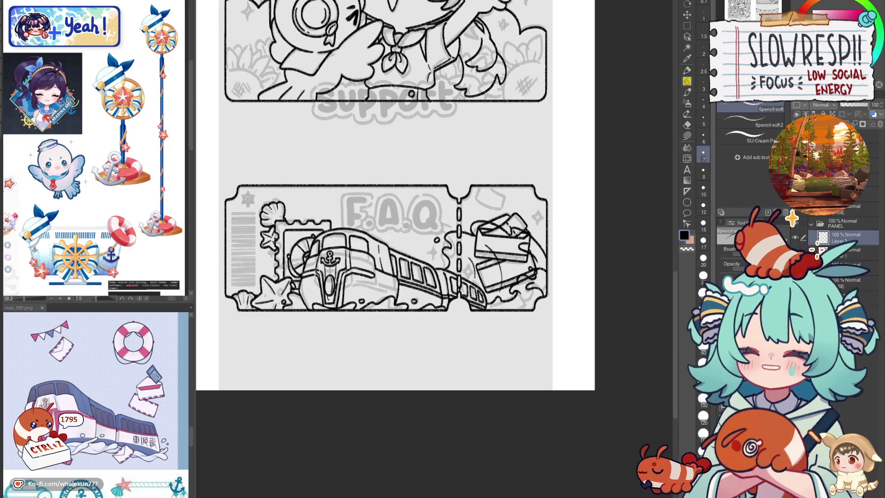
- Erase leftover sketch lines inside the envelope and its flap
{"action": "key", "text": "e"}
{"action": "scroll", "coordinate": [488, 224], "scroll_direction": "up", "scroll_amount": 1}
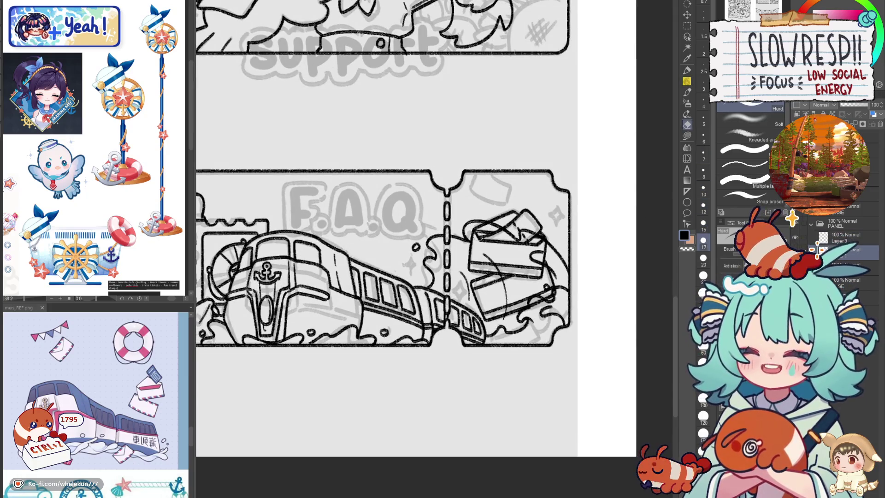
{"action": "mouse_move", "coordinate": [482, 231]}
{"action": "left_mouse_down"}
{"action": "mouse_move", "coordinate": [495, 226]}
{"action": "mouse_move", "coordinate": [502, 312]}
{"action": "mouse_move", "coordinate": [553, 277]}
{"action": "mouse_move", "coordinate": [544, 288]}
{"action": "left_mouse_up"}
{"action": "scroll", "coordinate": [538, 266], "scroll_direction": "up", "scroll_amount": 1}
{"action": "mouse_move", "coordinate": [525, 235]}
{"action": "left_mouse_down"}
{"action": "mouse_move", "coordinate": [534, 267]}
{"action": "mouse_move", "coordinate": [511, 226]}
{"action": "mouse_move", "coordinate": [530, 258]}
{"action": "mouse_move", "coordinate": [549, 224]}
{"action": "left_mouse_up"}
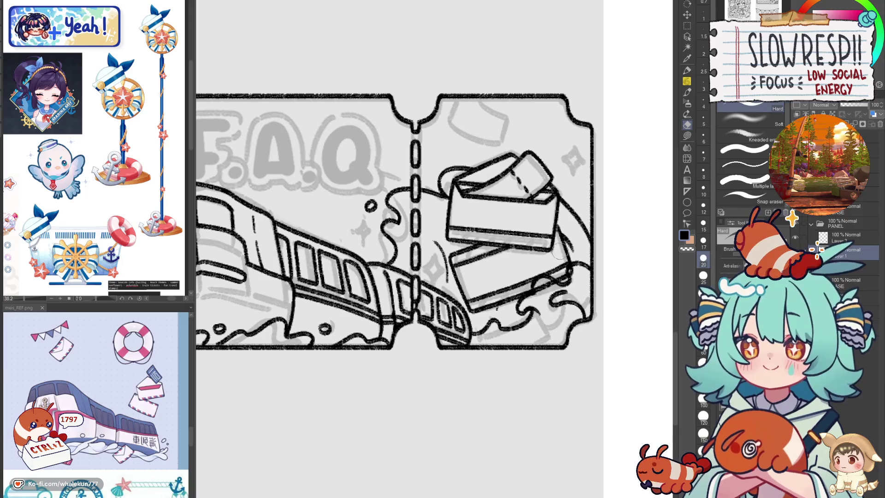
{"action": "key", "text": "ctrl+z"}
{"action": "key", "text": "ctrl+z"}
{"action": "mouse_move", "coordinate": [514, 198]}
{"action": "left_mouse_down"}
{"action": "mouse_move", "coordinate": [537, 177]}
{"action": "mouse_move", "coordinate": [546, 186]}
{"action": "left_mouse_up"}
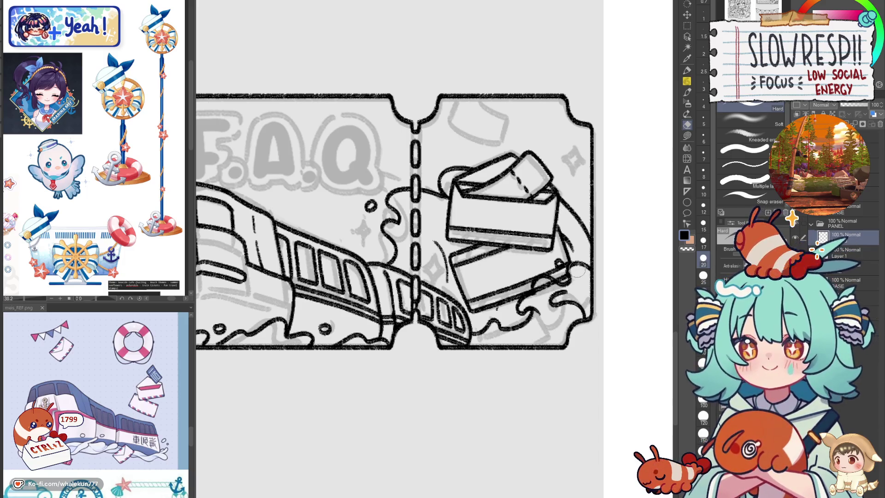
- Shrink the eraser to 15, check the ticket mirrored, and switch to a pencil brush
{"action": "key", "text": "bracketleft"}
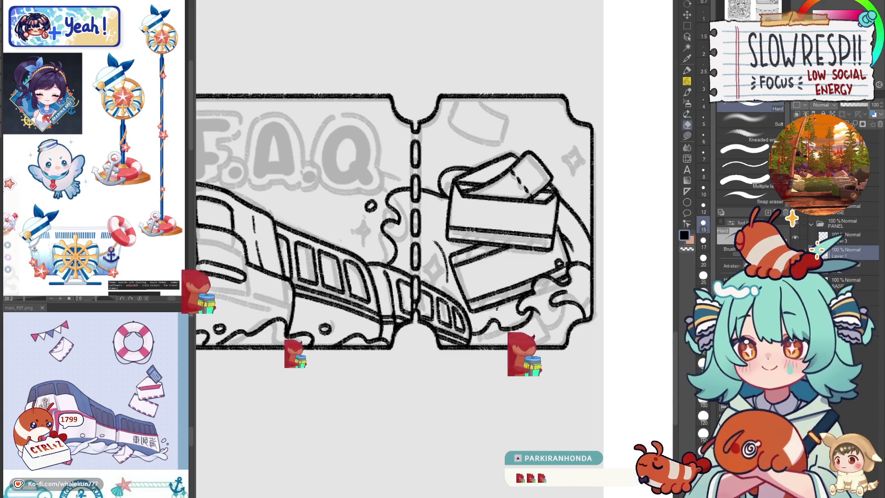
{"action": "scroll", "coordinate": [511, 277], "scroll_direction": "down", "scroll_amount": 3}
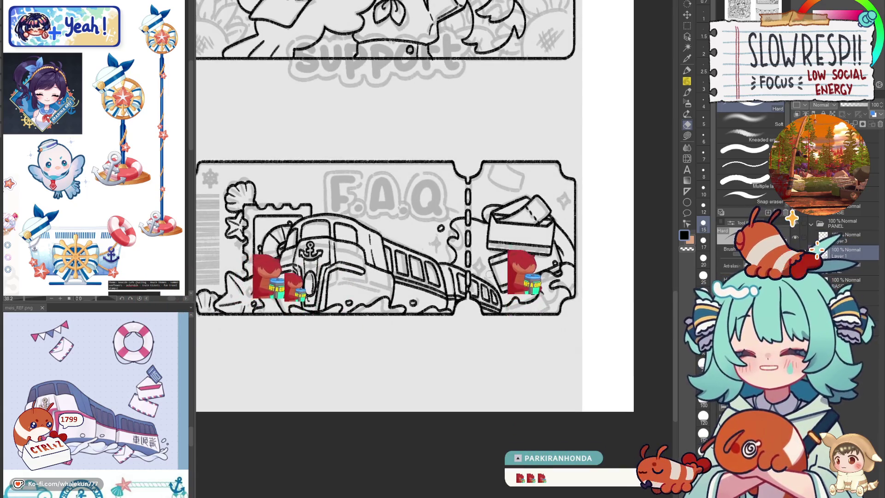
{"action": "key", "text": "h"}
{"action": "key", "text": "h"}
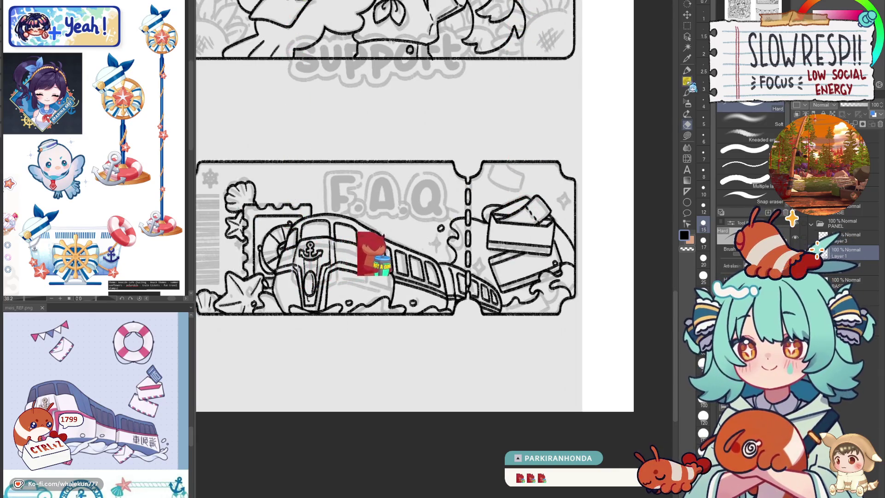
{"action": "key", "text": "p"}
{"action": "scroll", "coordinate": [494, 285], "scroll_direction": "up", "scroll_amount": 2}
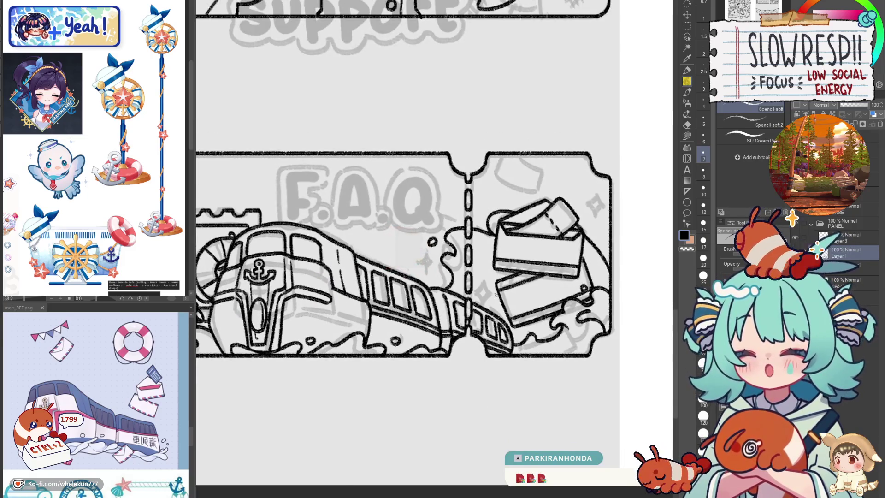
{"action": "key", "text": "h"}
{"action": "key", "text": "h"}
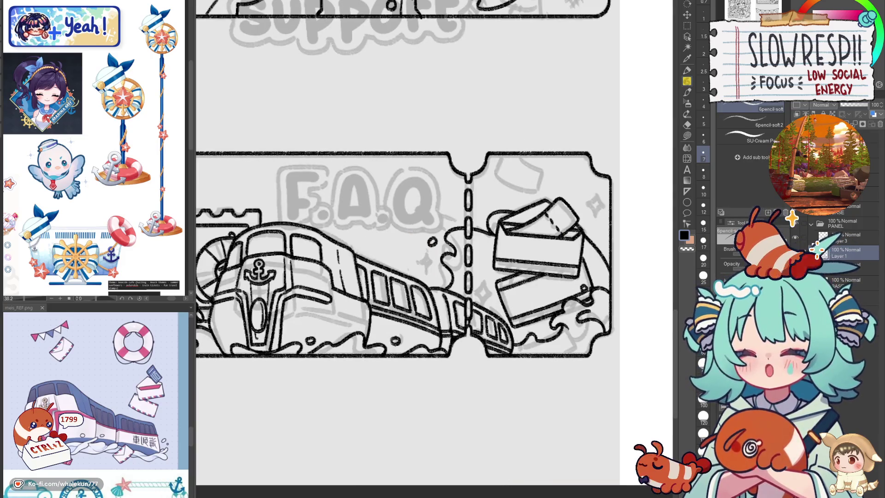
{"action": "left_click", "coordinate": [847, 237]}
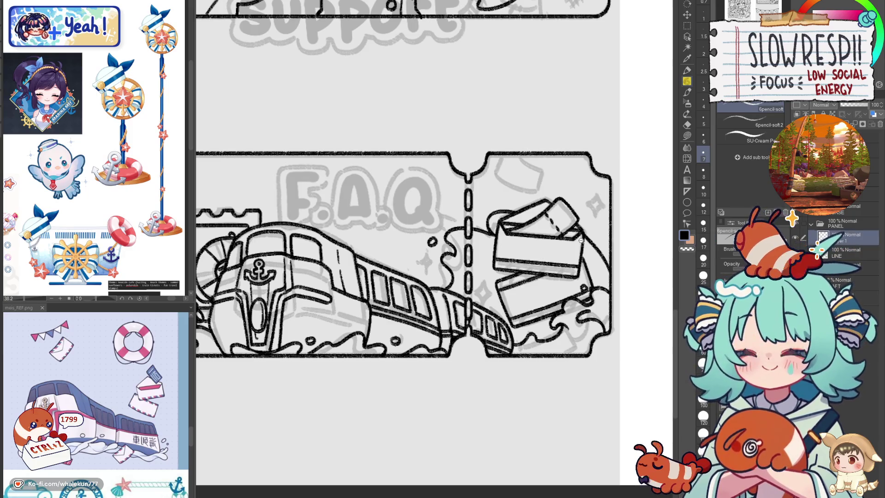
{"action": "scroll", "coordinate": [579, 240], "scroll_direction": "up", "scroll_amount": 2}
{"action": "scroll", "coordinate": [587, 287], "scroll_direction": "down", "scroll_amount": 3}
{"action": "key", "text": "h"}
{"action": "key", "text": "h"}
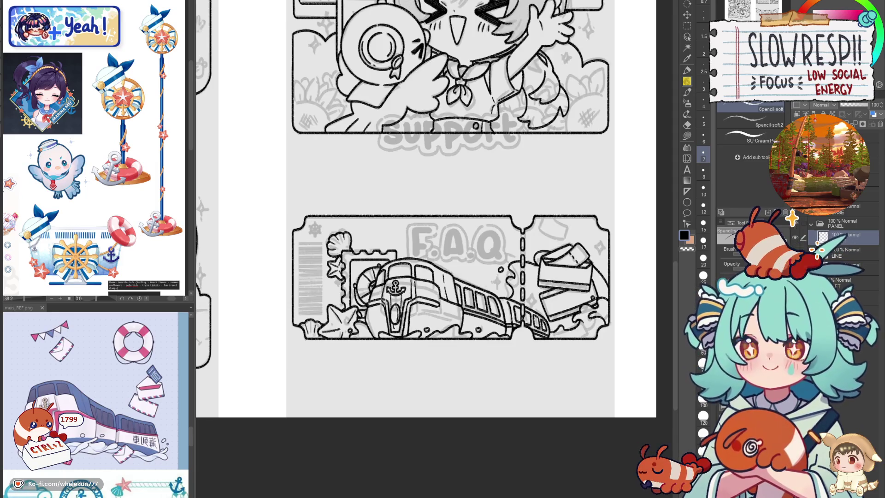
{"action": "left_click", "coordinate": [794, 282]}
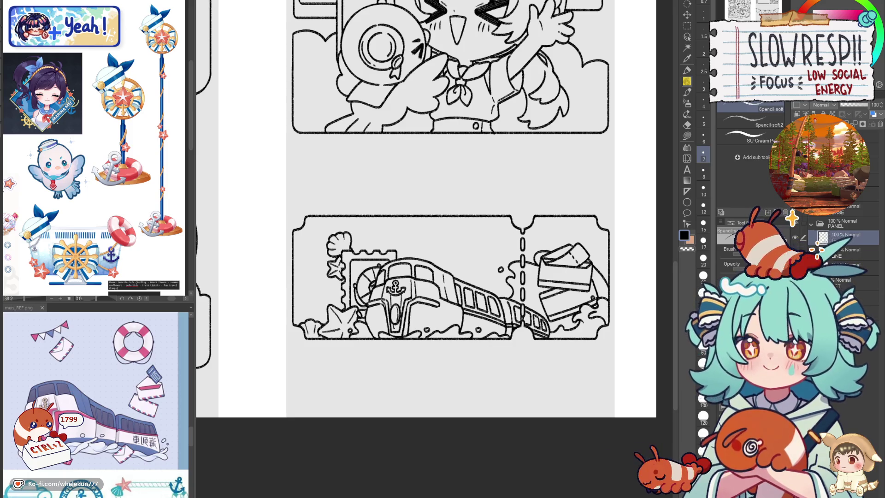
{"action": "key", "text": "h"}
{"action": "key", "text": "h"}
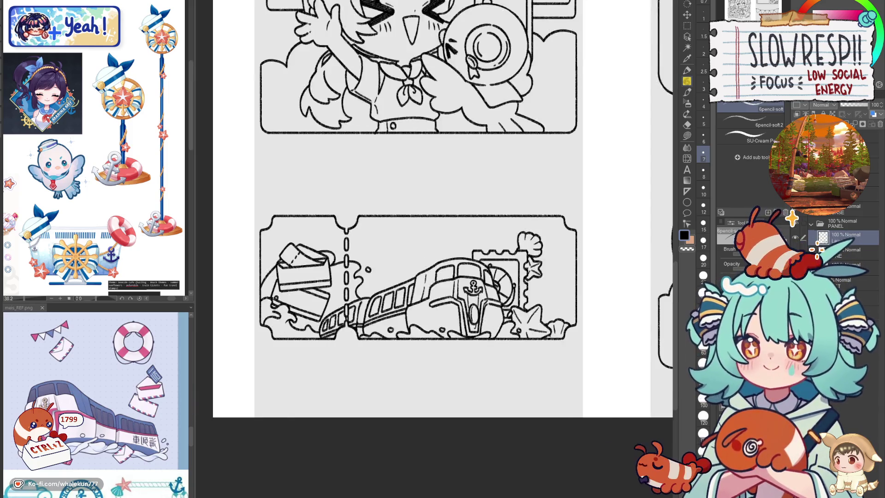
{"action": "left_click", "coordinate": [794, 250]}
{"action": "key", "text": "ctrl+minus"}
{"action": "key", "text": "ctrl+minus"}
{"action": "key", "text": "ctrl+minus"}
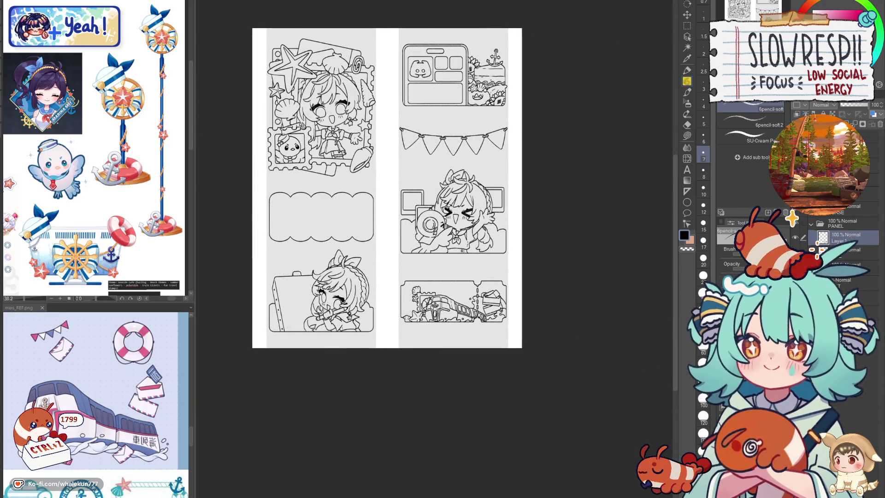
{"action": "scroll", "coordinate": [530, 297], "scroll_direction": "up", "scroll_amount": 6}
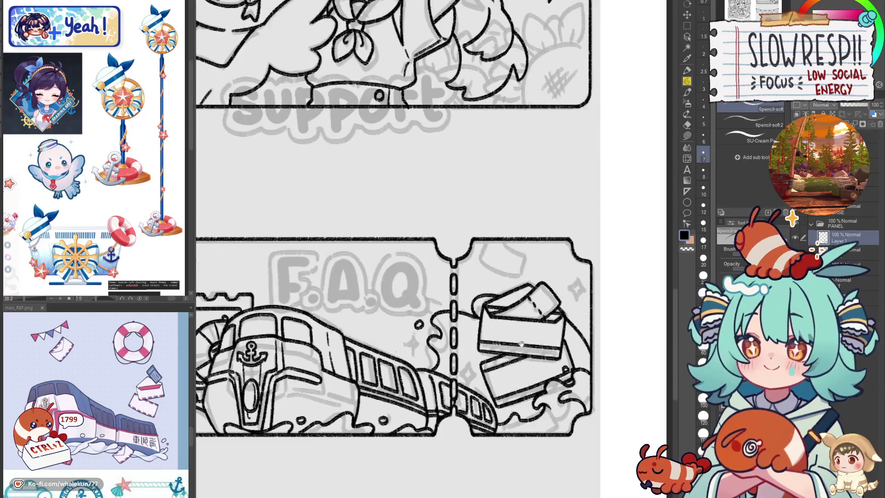
{"action": "scroll", "coordinate": [533, 308], "scroll_direction": "up", "scroll_amount": 1}
{"action": "left_click_drag", "start_coordinate": [516, 356], "coordinate": [586, 325]}
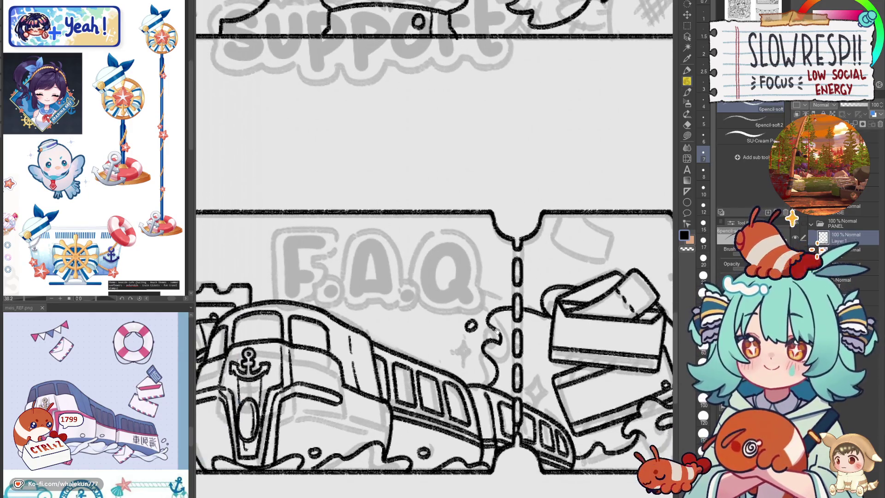
- Place a vertical symmetrical ruler axis over the wheel sketch on the ticket's left stub
{"action": "left_click_drag", "start_coordinate": [496, 332], "coordinate": [596, 286]}
{"action": "left_click_drag", "start_coordinate": [505, 303], "coordinate": [595, 276]}
{"action": "left_click_drag", "start_coordinate": [461, 295], "coordinate": [461, 271]}
{"action": "scroll", "coordinate": [410, 129], "scroll_direction": "up", "scroll_amount": 3}
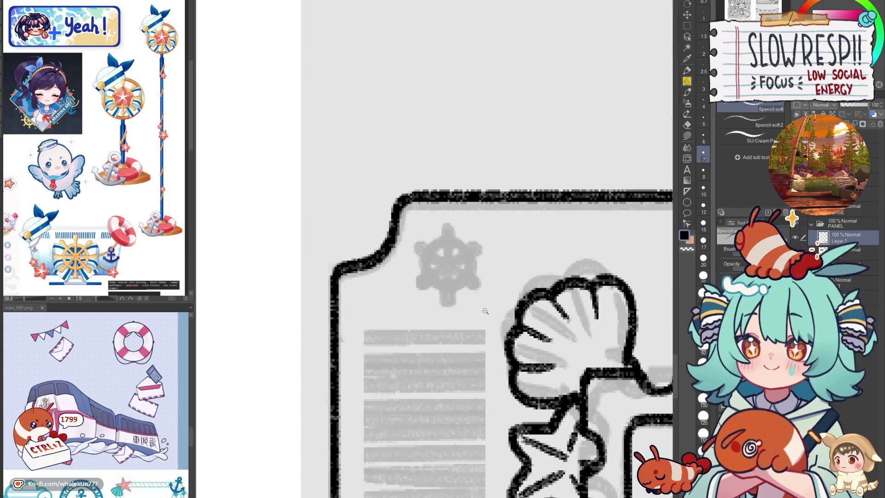
{"action": "left_click", "coordinate": [686, 191]}
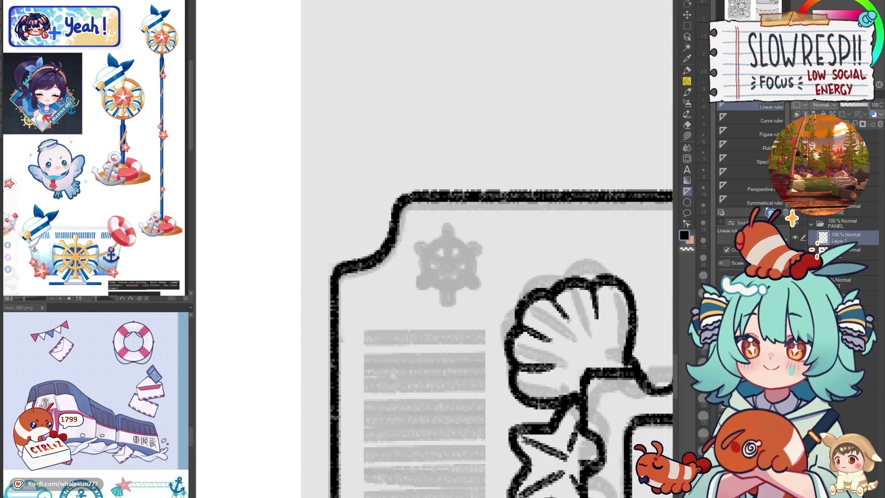
{"action": "left_click", "coordinate": [746, 201]}
{"action": "scroll", "coordinate": [434, 251], "scroll_direction": "up", "scroll_amount": 1}
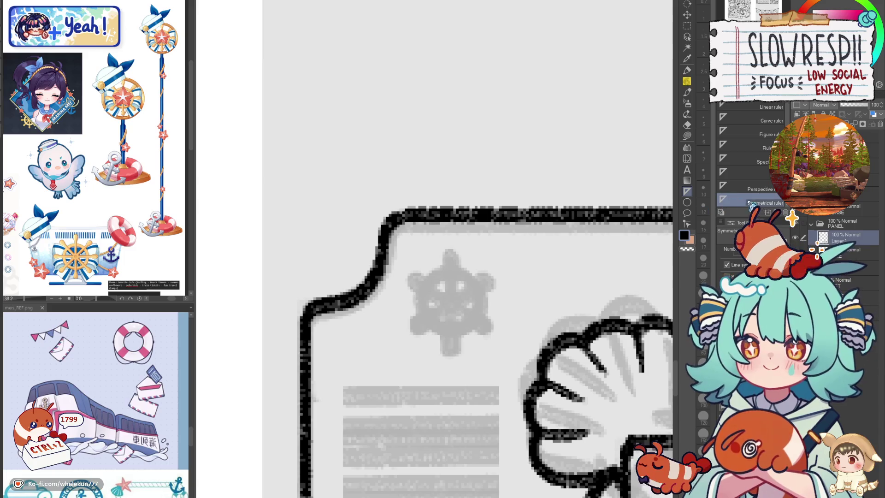
{"action": "mouse_move", "coordinate": [450, 253]}
{"action": "left_mouse_down"}
{"action": "mouse_move", "coordinate": [450, 276]}
{"action": "mouse_move", "coordinate": [446, 270]}
{"action": "mouse_move", "coordinate": [419, 295]}
{"action": "mouse_move", "coordinate": [435, 339]}
{"action": "mouse_move", "coordinate": [447, 340]}
{"action": "mouse_move", "coordinate": [440, 269]}
{"action": "mouse_move", "coordinate": [432, 325]}
{"action": "mouse_move", "coordinate": [450, 340]}
{"action": "left_mouse_up"}
- Ink the ship's wheel ring, spokes and mirrored handles in solid black
{"action": "key", "text": "p"}
{"action": "key", "text": "ctrl+z"}
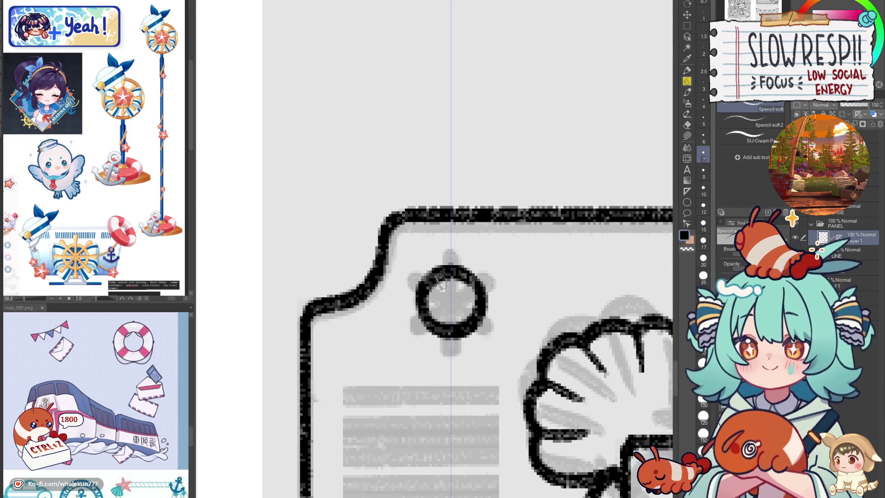
{"action": "mouse_move", "coordinate": [450, 250]}
{"action": "left_mouse_down"}
{"action": "mouse_move", "coordinate": [447, 276]}
{"action": "mouse_move", "coordinate": [416, 277]}
{"action": "mouse_move", "coordinate": [431, 297]}
{"action": "mouse_move", "coordinate": [435, 290]}
{"action": "left_mouse_up"}
{"action": "key", "text": "c"}
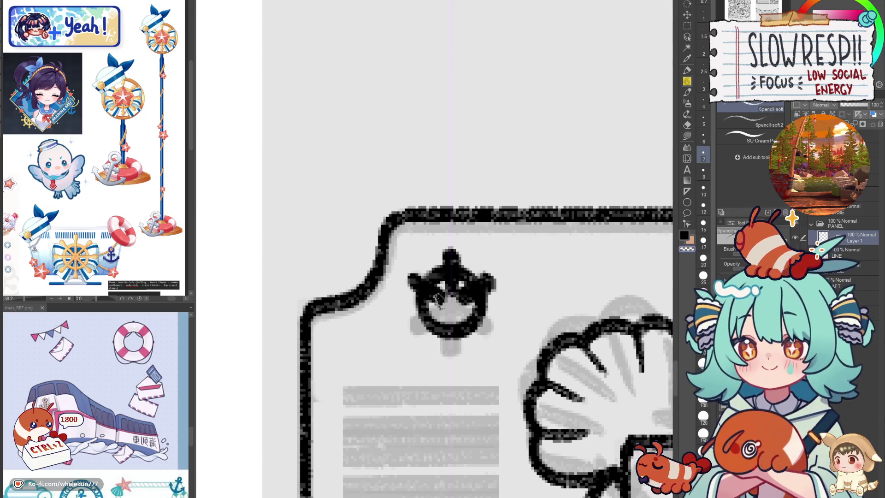
{"action": "key", "text": "ctrl+z"}
{"action": "key", "text": "ctrl+z"}
{"action": "key", "text": "ctrl+z"}
{"action": "key", "text": "c"}
{"action": "mouse_move", "coordinate": [454, 299]}
{"action": "left_mouse_down"}
{"action": "mouse_move", "coordinate": [470, 284]}
{"action": "mouse_move", "coordinate": [495, 279]}
{"action": "mouse_move", "coordinate": [415, 323]}
{"action": "mouse_move", "coordinate": [422, 334]}
{"action": "mouse_move", "coordinate": [450, 304]}
{"action": "mouse_move", "coordinate": [452, 350]}
{"action": "mouse_move", "coordinate": [450, 299]}
{"action": "mouse_move", "coordinate": [444, 302]}
{"action": "left_mouse_up"}
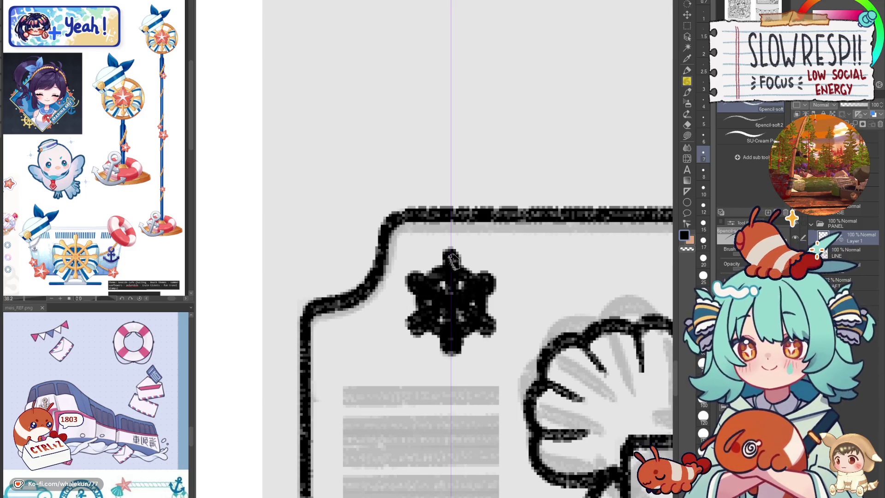
{"action": "scroll", "coordinate": [485, 214], "scroll_direction": "down", "scroll_amount": 5}
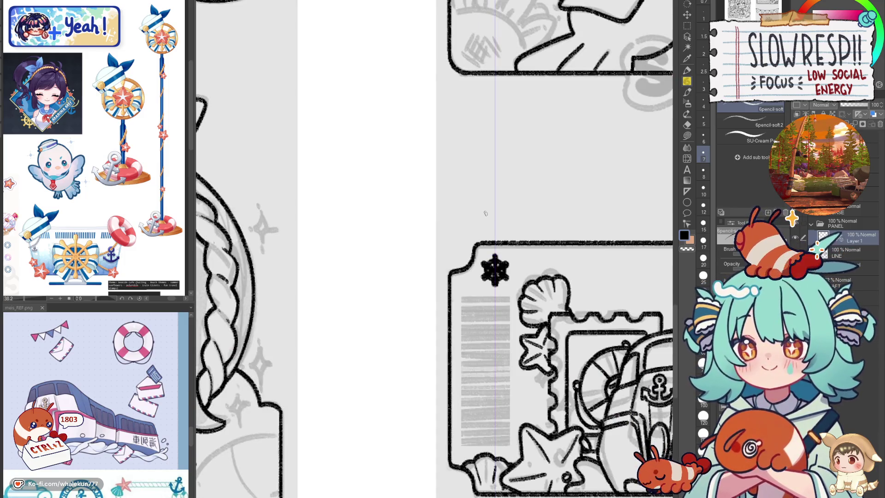
{"action": "scroll", "coordinate": [524, 329], "scroll_direction": "down", "scroll_amount": 6}
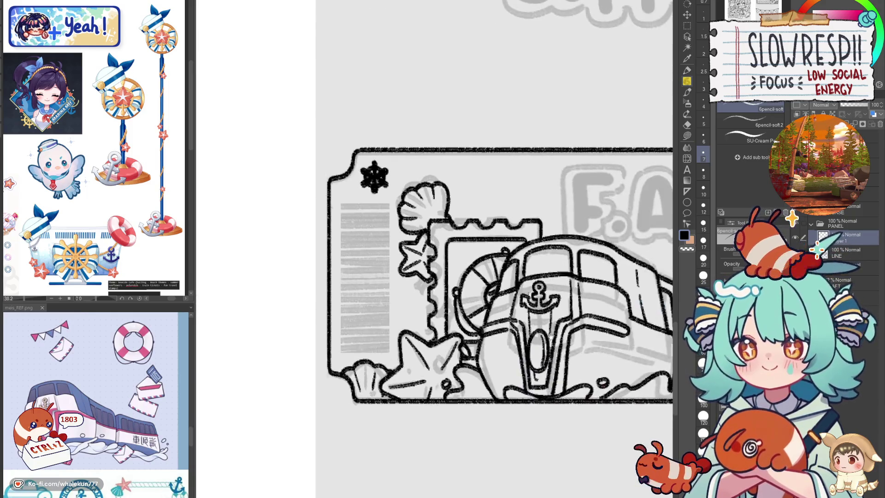
{"action": "scroll", "coordinate": [524, 329], "scroll_direction": "up", "scroll_amount": 6}
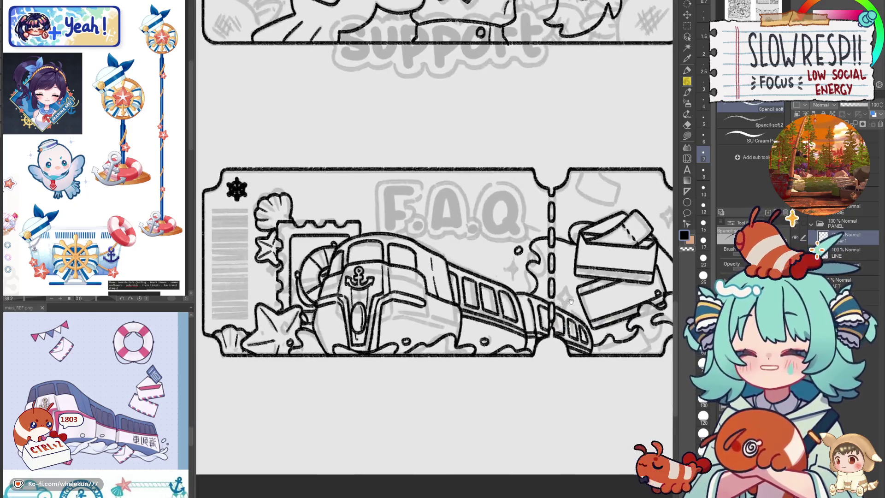
{"action": "scroll", "coordinate": [535, 310], "scroll_direction": "down", "scroll_amount": 2}
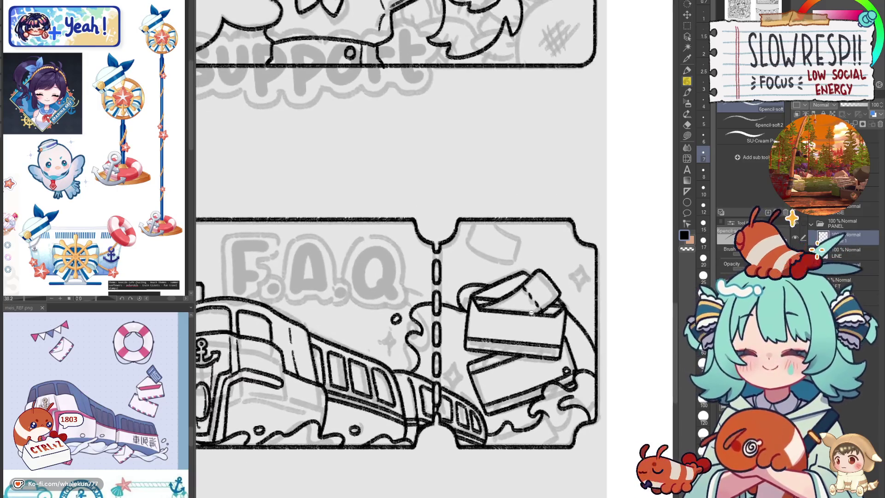
- Try several short strokes on the envelope stub, undoing each and checking in mirrored view
{"action": "scroll", "coordinate": [534, 302], "scroll_direction": "up", "scroll_amount": 1}
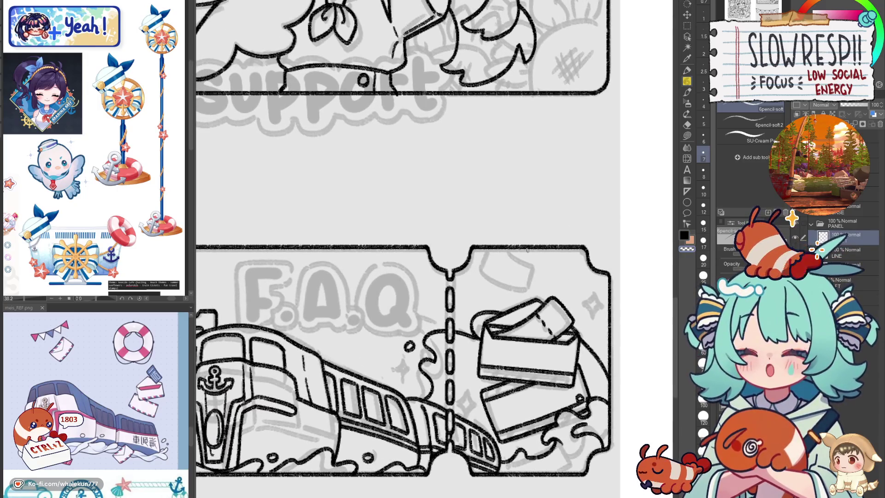
{"action": "left_click_drag", "start_coordinate": [474, 360], "coordinate": [473, 355]}
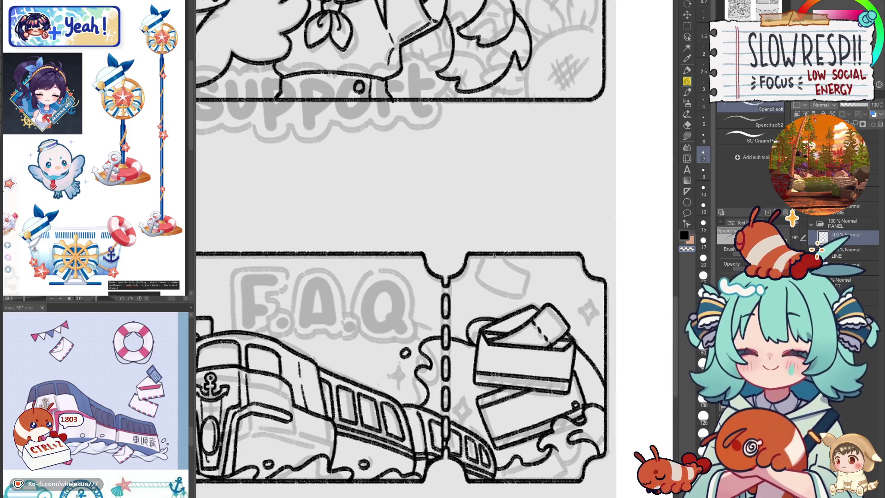
{"action": "left_click_drag", "start_coordinate": [490, 281], "coordinate": [530, 298]}
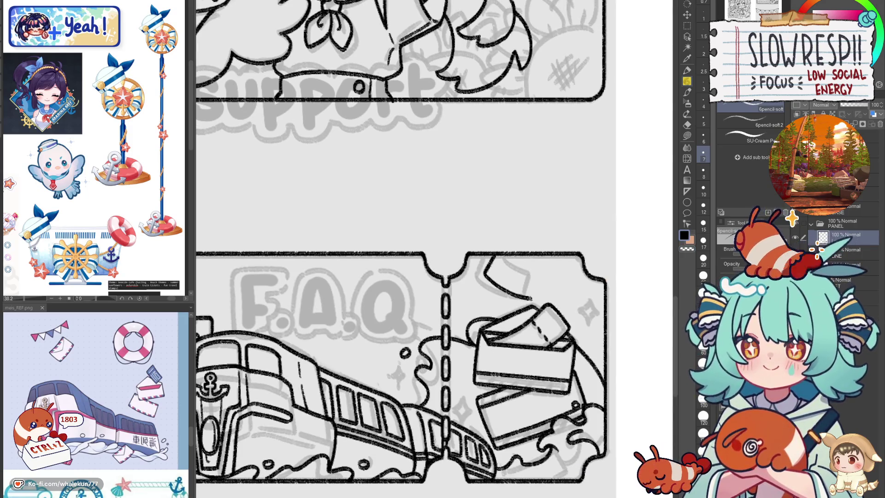
{"action": "key", "text": "ctrl+z"}
{"action": "mouse_move", "coordinate": [492, 254]}
{"action": "left_mouse_down"}
{"action": "mouse_move", "coordinate": [484, 270]}
{"action": "mouse_move", "coordinate": [538, 296]}
{"action": "left_mouse_up"}
{"action": "key", "text": "ctrl+z"}
{"action": "key", "text": "ctrl+z"}
{"action": "left_click_drag", "start_coordinate": [524, 256], "coordinate": [556, 278]}
{"action": "key", "text": "ctrl+z"}
{"action": "key", "text": "h"}
{"action": "mouse_move", "coordinate": [499, 248]}
{"action": "left_mouse_down"}
{"action": "mouse_move", "coordinate": [488, 254]}
{"action": "mouse_move", "coordinate": [539, 232]}
{"action": "left_mouse_up"}
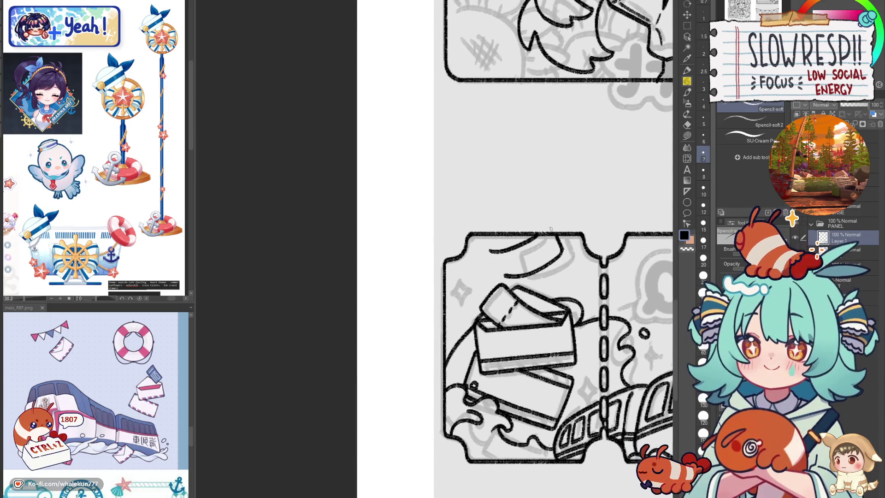
{"action": "key", "text": "ctrl+z"}
{"action": "key", "text": "ctrl+z"}
{"action": "key", "text": "h"}
{"action": "scroll", "coordinate": [514, 296], "scroll_direction": "down", "scroll_amount": 3}
{"action": "left_click_drag", "start_coordinate": [514, 296], "coordinate": [572, 267]}
{"action": "key", "text": "h"}
{"action": "key", "text": "ctrl+z"}
{"action": "key", "text": "h"}
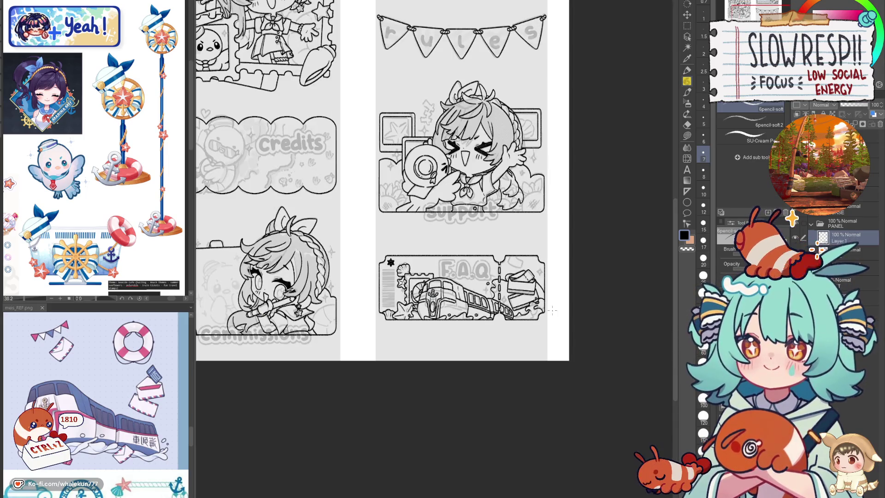
- Ink the curved paper edge along the right stub's top and remove the stray dashed strokes
{"action": "scroll", "coordinate": [524, 256], "scroll_direction": "up", "scroll_amount": 5}
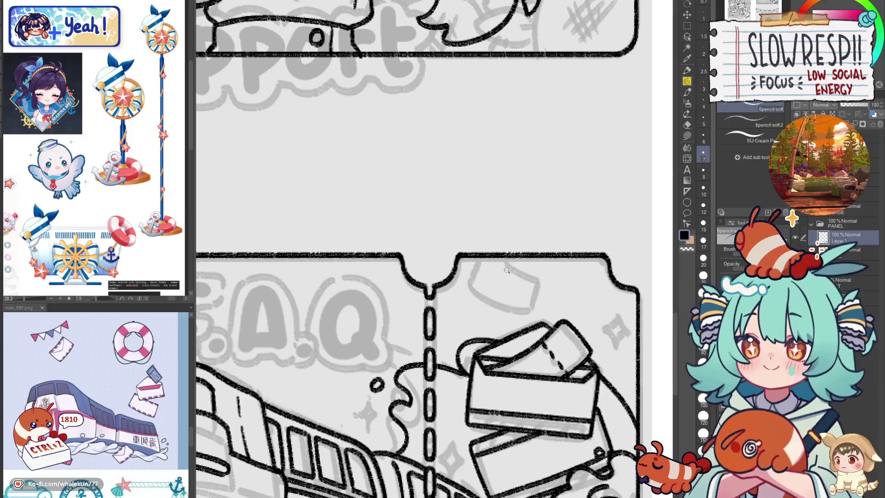
{"action": "left_click_drag", "start_coordinate": [500, 290], "coordinate": [466, 298]}
{"action": "mouse_move", "coordinate": [410, 245]}
{"action": "left_mouse_down"}
{"action": "mouse_move", "coordinate": [406, 274]}
{"action": "mouse_move", "coordinate": [526, 298]}
{"action": "left_mouse_up"}
{"action": "left_click_drag", "start_coordinate": [533, 247], "coordinate": [525, 299]}
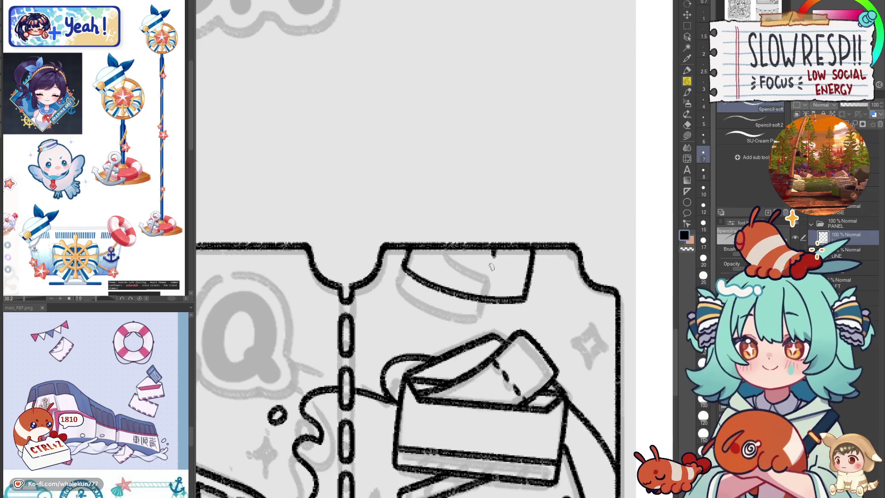
{"action": "key", "text": "ctrl+z"}
{"action": "key", "text": "ctrl+z"}
{"action": "key", "text": "ctrl+z"}
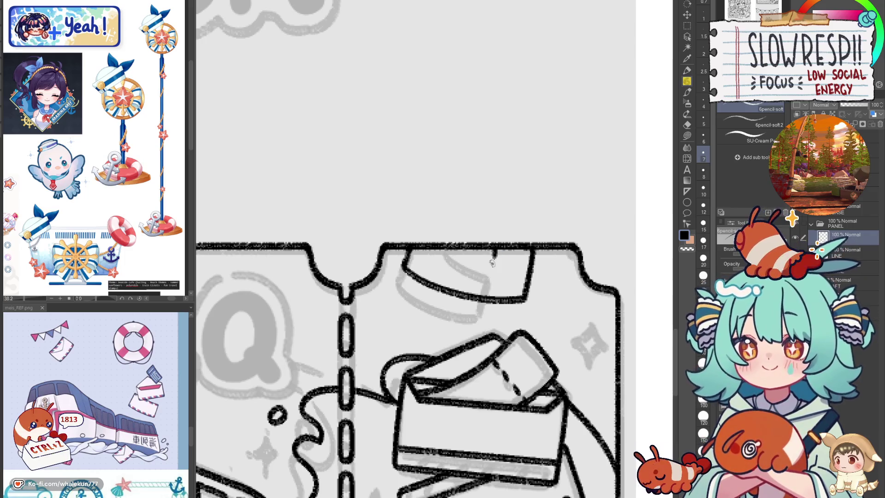
{"action": "key", "text": "ctrl+z"}
{"action": "key", "text": "ctrl+z"}
{"action": "key", "text": "ctrl+z"}
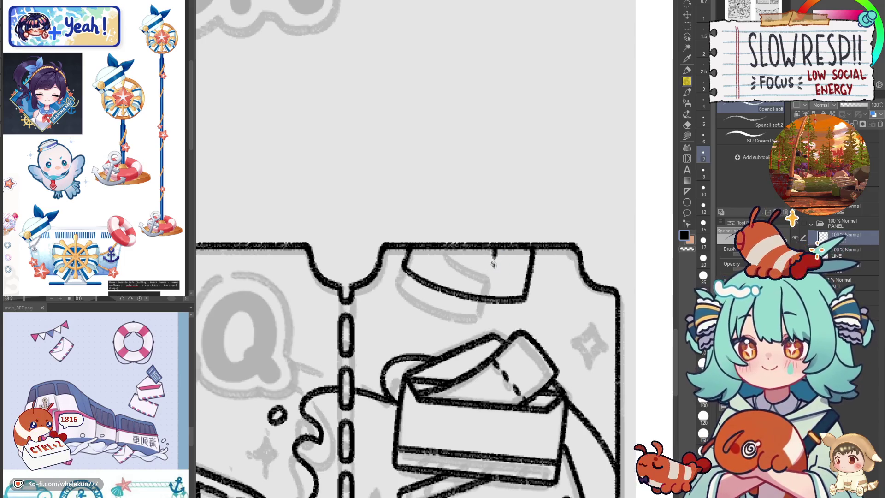
{"action": "scroll", "coordinate": [514, 275], "scroll_direction": "down", "scroll_amount": 5}
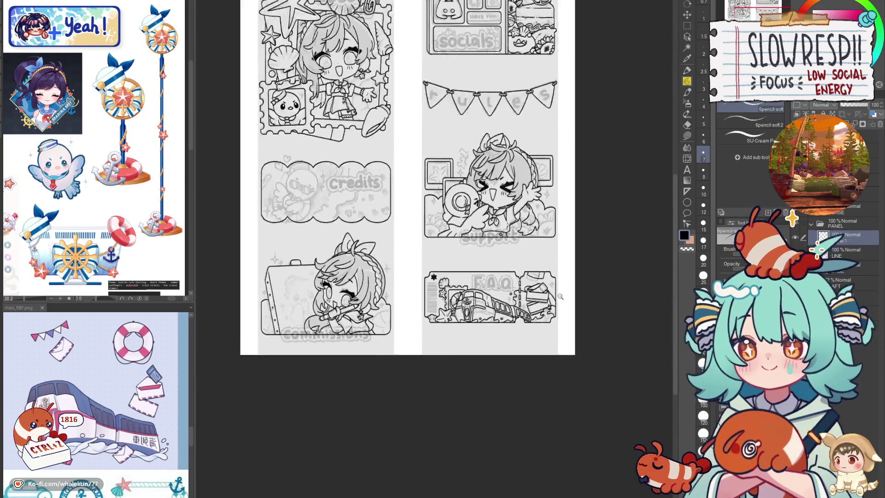
{"action": "scroll", "coordinate": [567, 295], "scroll_direction": "up", "scroll_amount": 4}
{"action": "key", "text": "h"}
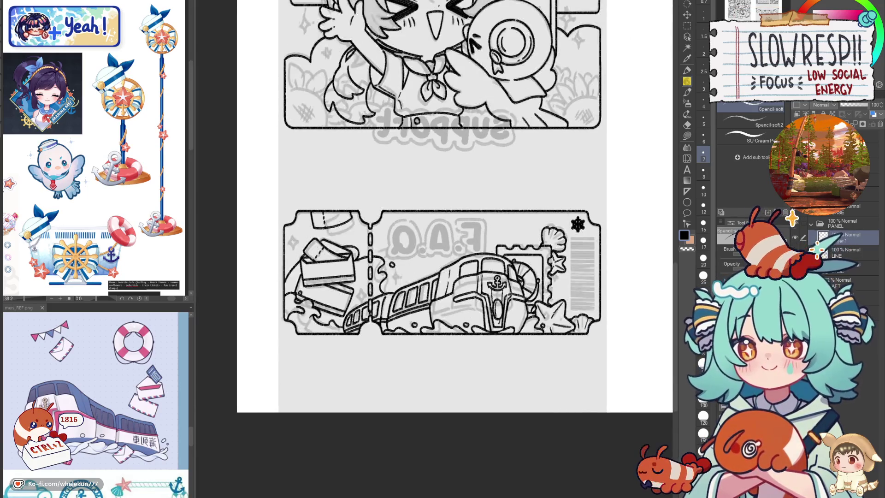
{"action": "key", "text": "h"}
{"action": "key", "text": "h"}
{"action": "key", "text": "h"}
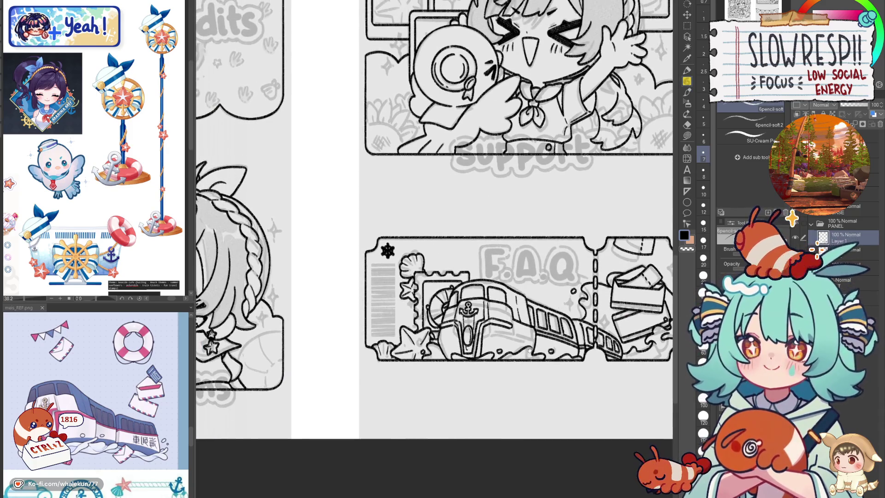
{"action": "left_click_drag", "start_coordinate": [529, 348], "coordinate": [479, 349]}
{"action": "scroll", "coordinate": [501, 344], "scroll_direction": "down", "scroll_amount": 5}
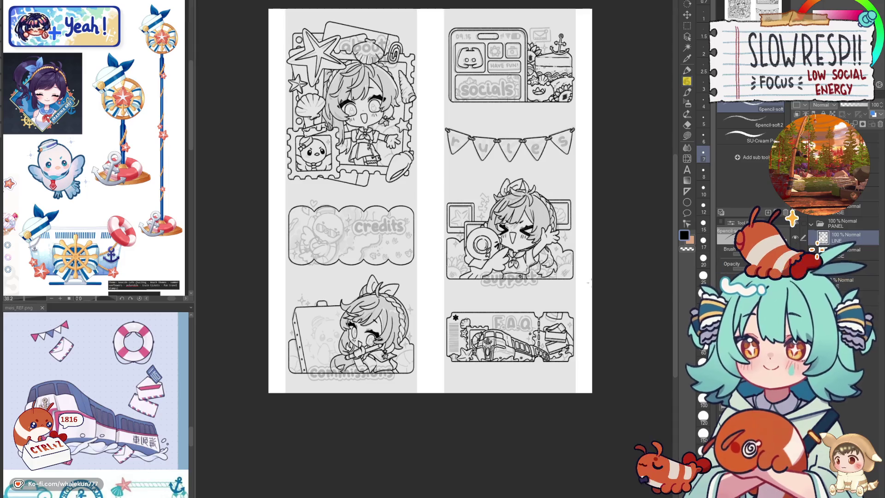
{"action": "scroll", "coordinate": [527, 365], "scroll_direction": "up", "scroll_amount": 6}
{"action": "scroll", "coordinate": [527, 366], "scroll_direction": "up", "scroll_amount": 6}
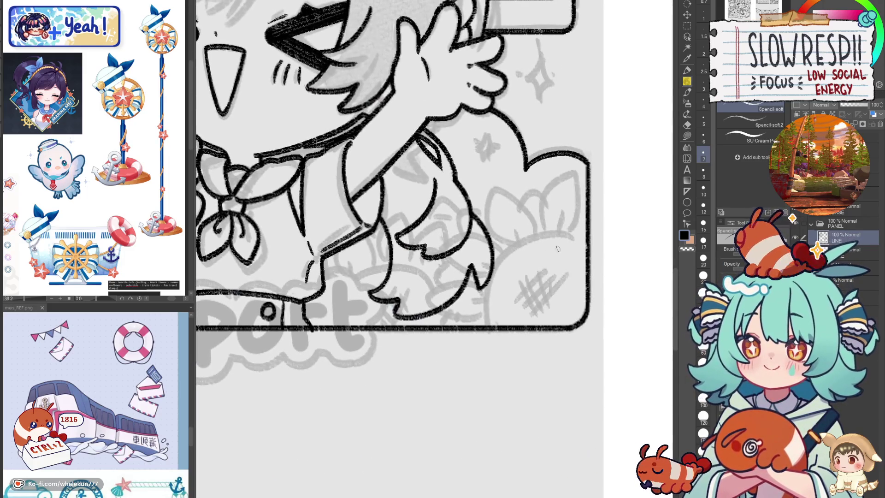
- Ink the sunflower centre's outline and fill it with cross-hatching
{"action": "mouse_move", "coordinate": [587, 238]}
{"action": "left_mouse_down"}
{"action": "mouse_move", "coordinate": [559, 237]}
{"action": "mouse_move", "coordinate": [503, 269]}
{"action": "mouse_move", "coordinate": [489, 323]}
{"action": "left_mouse_up"}
{"action": "key", "text": "ctrl+z"}
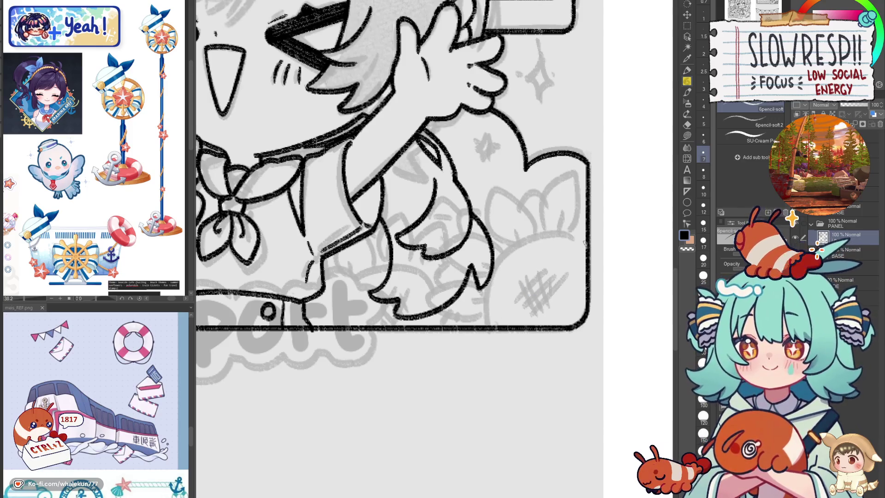
{"action": "mouse_move", "coordinate": [574, 239]}
{"action": "left_mouse_down"}
{"action": "mouse_move", "coordinate": [542, 239]}
{"action": "mouse_move", "coordinate": [496, 290]}
{"action": "mouse_move", "coordinate": [491, 325]}
{"action": "left_mouse_up"}
{"action": "mouse_move", "coordinate": [521, 300]}
{"action": "left_mouse_down"}
{"action": "mouse_move", "coordinate": [550, 271]}
{"action": "mouse_move", "coordinate": [568, 276]}
{"action": "left_mouse_up"}
{"action": "mouse_move", "coordinate": [540, 316]}
{"action": "left_mouse_down"}
{"action": "mouse_move", "coordinate": [572, 282]}
{"action": "mouse_move", "coordinate": [546, 315]}
{"action": "left_mouse_up"}
{"action": "left_click_drag", "start_coordinate": [543, 282], "coordinate": [557, 309]}
{"action": "left_click_drag", "start_coordinate": [551, 274], "coordinate": [569, 299]}
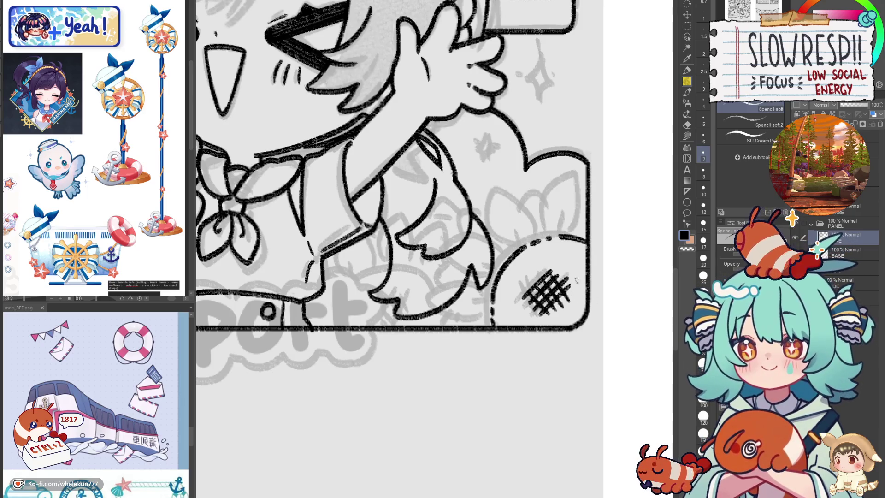
{"action": "left_click_drag", "start_coordinate": [553, 234], "coordinate": [575, 174]}
{"action": "key", "text": "ctrl+z"}
{"action": "key", "text": "ctrl+z"}
{"action": "mouse_move", "coordinate": [551, 238]}
{"action": "left_mouse_down"}
{"action": "mouse_move", "coordinate": [548, 223]}
{"action": "mouse_move", "coordinate": [569, 178]}
{"action": "mouse_move", "coordinate": [581, 216]}
{"action": "mouse_move", "coordinate": [567, 238]}
{"action": "mouse_move", "coordinate": [516, 202]}
{"action": "mouse_move", "coordinate": [496, 214]}
{"action": "mouse_move", "coordinate": [514, 251]}
{"action": "mouse_move", "coordinate": [528, 236]}
{"action": "left_mouse_up"}
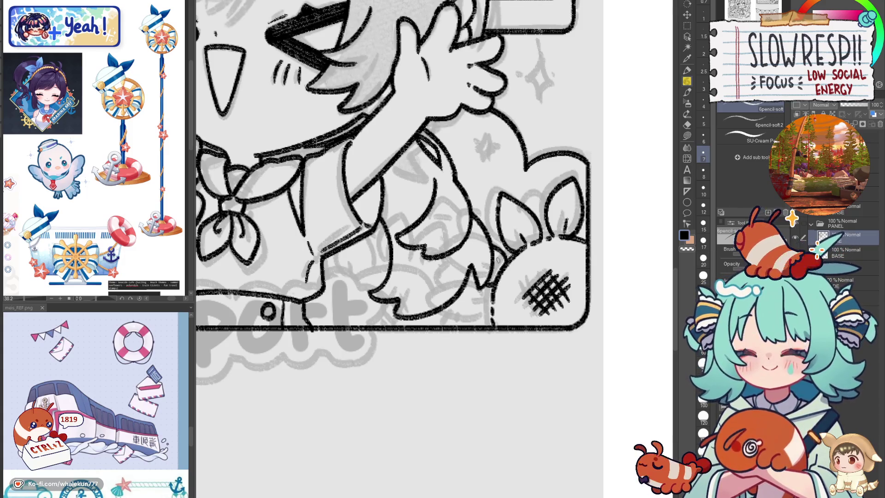
- Ink petal arcs around the sunflower and check the linework mirrored
{"action": "mouse_move", "coordinate": [521, 210]}
{"action": "left_mouse_down"}
{"action": "mouse_move", "coordinate": [542, 177]}
{"action": "mouse_move", "coordinate": [550, 201]}
{"action": "mouse_move", "coordinate": [481, 219]}
{"action": "left_mouse_up"}
{"action": "left_click_drag", "start_coordinate": [486, 291], "coordinate": [442, 311]}
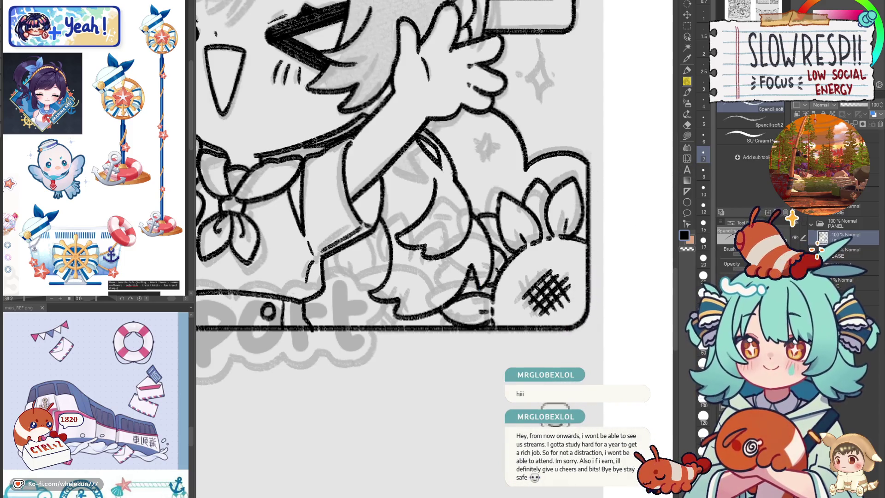
{"action": "mouse_move", "coordinate": [460, 297]}
{"action": "left_mouse_down"}
{"action": "mouse_move", "coordinate": [501, 275]}
{"action": "mouse_move", "coordinate": [506, 312]}
{"action": "left_mouse_up"}
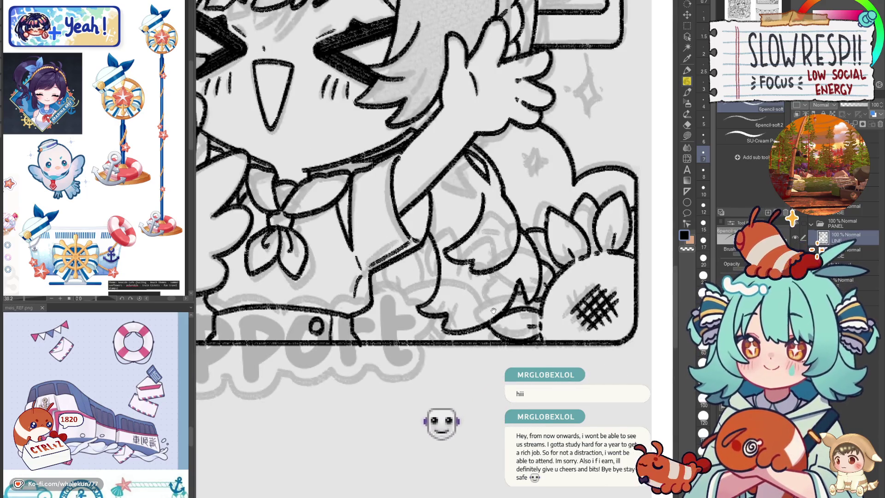
{"action": "left_click_drag", "start_coordinate": [493, 310], "coordinate": [492, 335]}
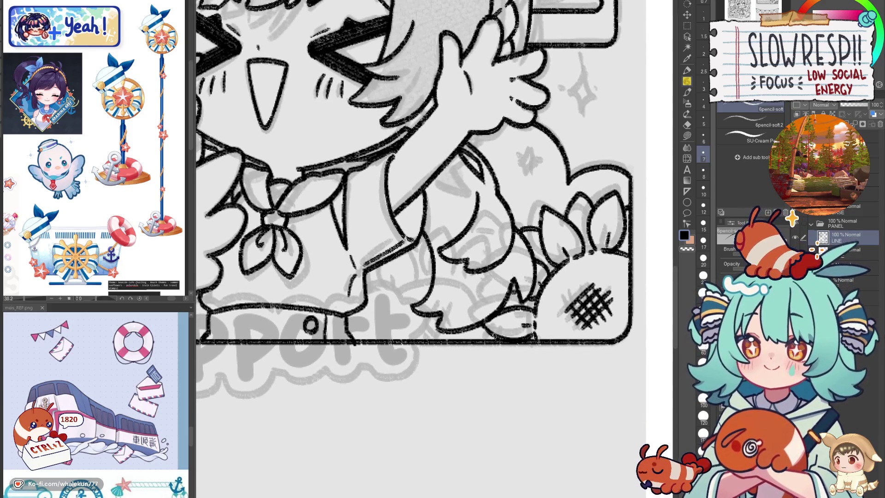
{"action": "left_click_drag", "start_coordinate": [559, 307], "coordinate": [503, 305]}
{"action": "key", "text": "h"}
{"action": "key", "text": "h"}
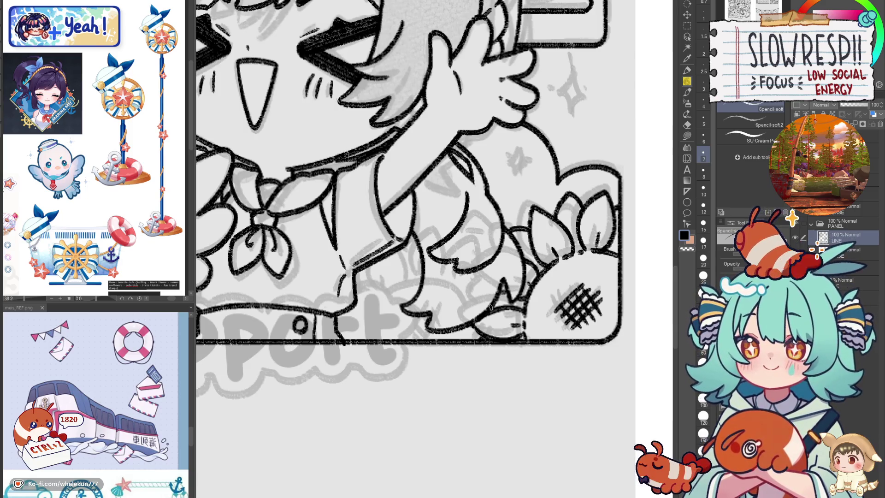
{"action": "mouse_move", "coordinate": [471, 317]}
{"action": "left_mouse_down"}
{"action": "mouse_move", "coordinate": [493, 332]}
{"action": "mouse_move", "coordinate": [462, 330]}
{"action": "left_mouse_up"}
{"action": "left_click_drag", "start_coordinate": [507, 312], "coordinate": [483, 325]}
{"action": "key", "text": "h"}
{"action": "key", "text": "h"}
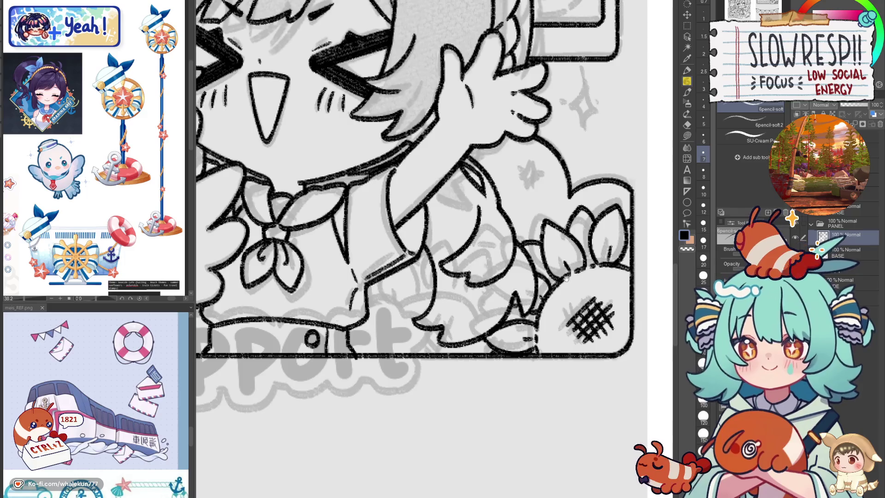
- Add a short upward stroke near the character's leg, checking it mirrored
{"action": "scroll", "coordinate": [553, 295], "scroll_direction": "left", "scroll_amount": 1}
{"action": "scroll", "coordinate": [553, 295], "scroll_direction": "left", "scroll_amount": 1}
{"action": "key", "text": "h"}
{"action": "key", "text": "h"}
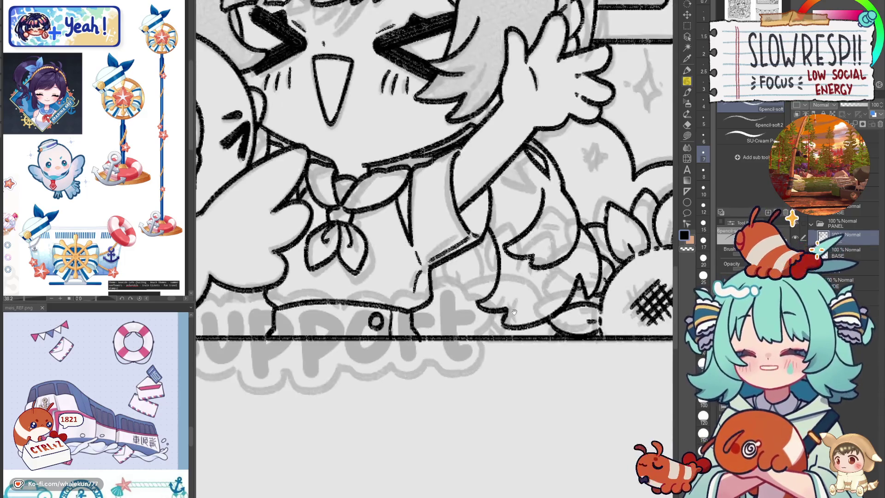
{"action": "scroll", "coordinate": [476, 297], "scroll_direction": "left", "scroll_amount": 2}
{"action": "left_click_drag", "start_coordinate": [449, 335], "coordinate": [455, 314]}
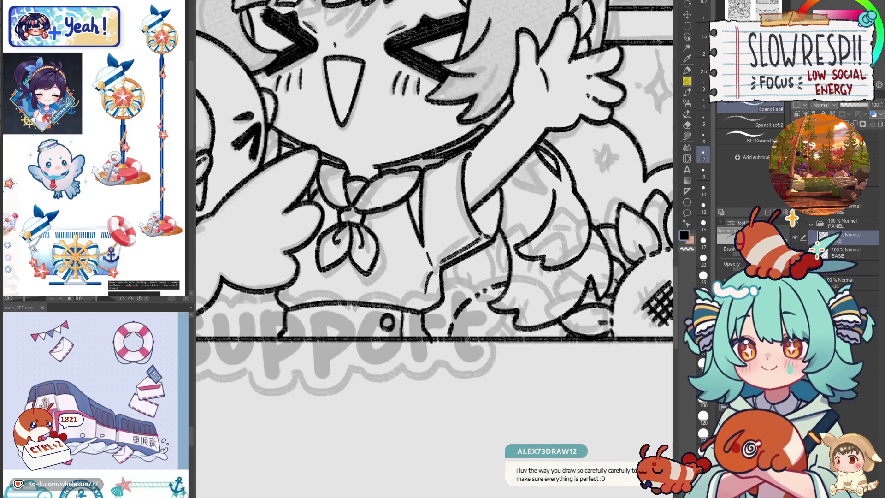
{"action": "key", "text": "h"}
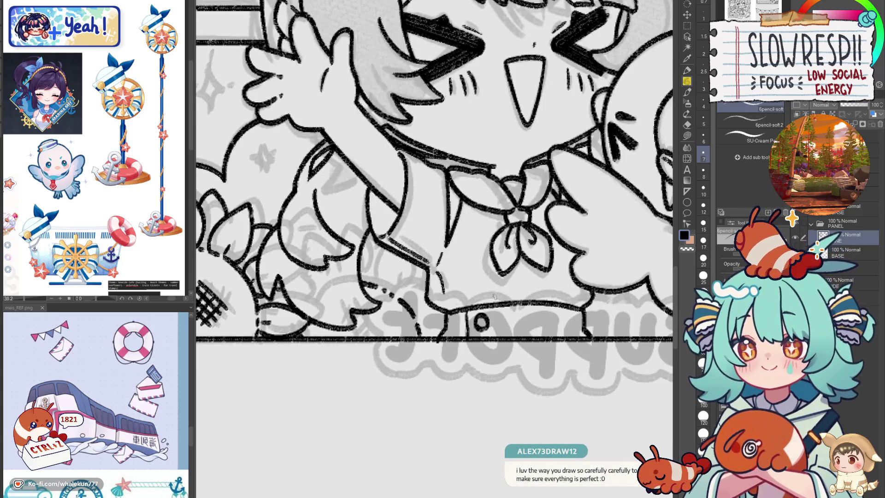
{"action": "key", "text": "h"}
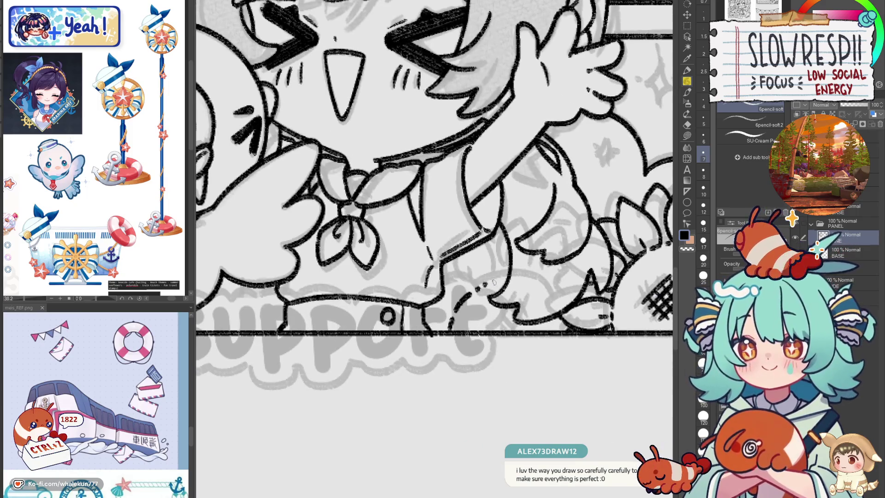
- Ink a small paw beside the legs with short strokes on the paw and foot
{"action": "mouse_move", "coordinate": [505, 279]}
{"action": "left_mouse_down"}
{"action": "mouse_move", "coordinate": [553, 307]}
{"action": "mouse_move", "coordinate": [508, 327]}
{"action": "mouse_move", "coordinate": [441, 289]}
{"action": "mouse_move", "coordinate": [445, 279]}
{"action": "left_mouse_up"}
{"action": "mouse_move", "coordinate": [474, 290]}
{"action": "left_mouse_down"}
{"action": "mouse_move", "coordinate": [481, 297]}
{"action": "mouse_move", "coordinate": [487, 257]}
{"action": "left_mouse_up"}
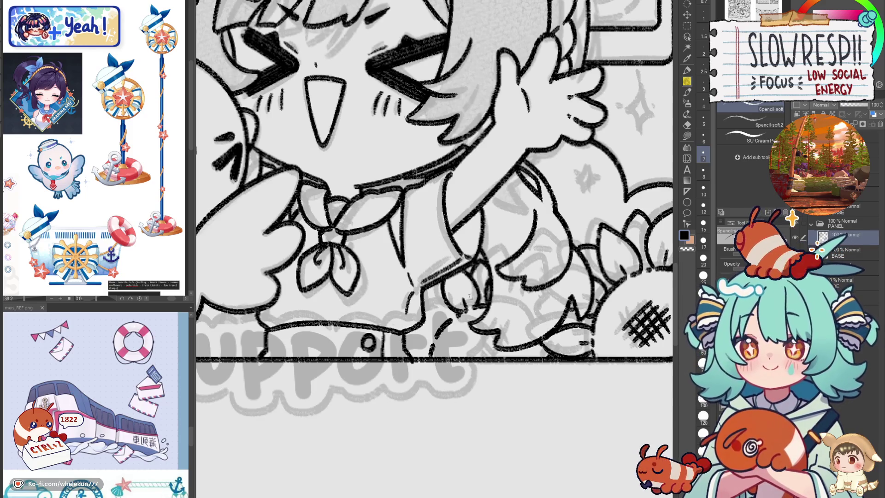
{"action": "mouse_move", "coordinate": [448, 317]}
{"action": "left_mouse_down"}
{"action": "mouse_move", "coordinate": [424, 300]}
{"action": "mouse_move", "coordinate": [415, 345]}
{"action": "mouse_move", "coordinate": [431, 332]}
{"action": "mouse_move", "coordinate": [424, 283]}
{"action": "mouse_move", "coordinate": [440, 288]}
{"action": "left_mouse_up"}
{"action": "key", "text": "ctrl+z"}
{"action": "mouse_move", "coordinate": [449, 313]}
{"action": "left_mouse_down"}
{"action": "mouse_move", "coordinate": [445, 322]}
{"action": "mouse_move", "coordinate": [455, 321]}
{"action": "left_mouse_up"}
{"action": "mouse_move", "coordinate": [419, 347]}
{"action": "left_mouse_down"}
{"action": "mouse_move", "coordinate": [424, 354]}
{"action": "mouse_move", "coordinate": [424, 345]}
{"action": "left_mouse_up"}
{"action": "left_click_drag", "start_coordinate": [424, 351], "coordinate": [428, 358]}
{"action": "left_click_drag", "start_coordinate": [429, 348], "coordinate": [405, 355]}
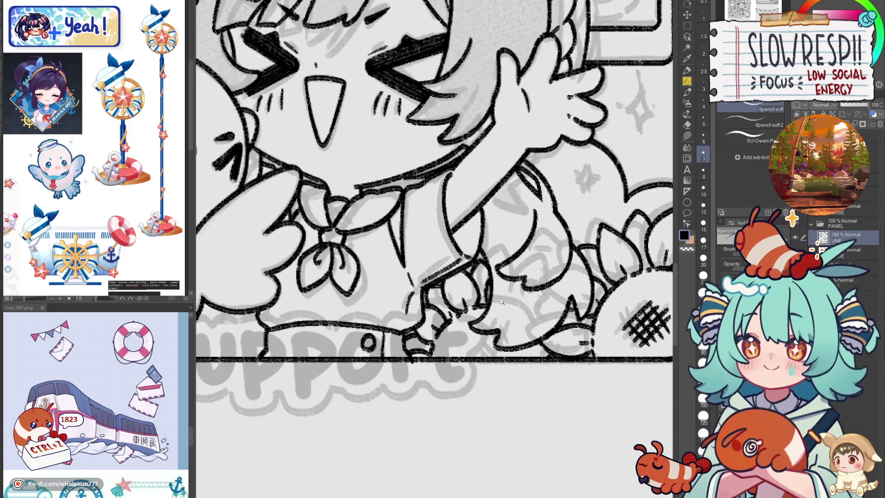
{"action": "scroll", "coordinate": [500, 302], "scroll_direction": "down", "scroll_amount": 5}
{"action": "scroll", "coordinate": [499, 303], "scroll_direction": "up", "scroll_amount": 5}
{"action": "left_click_drag", "start_coordinate": [443, 333], "coordinate": [456, 346]}
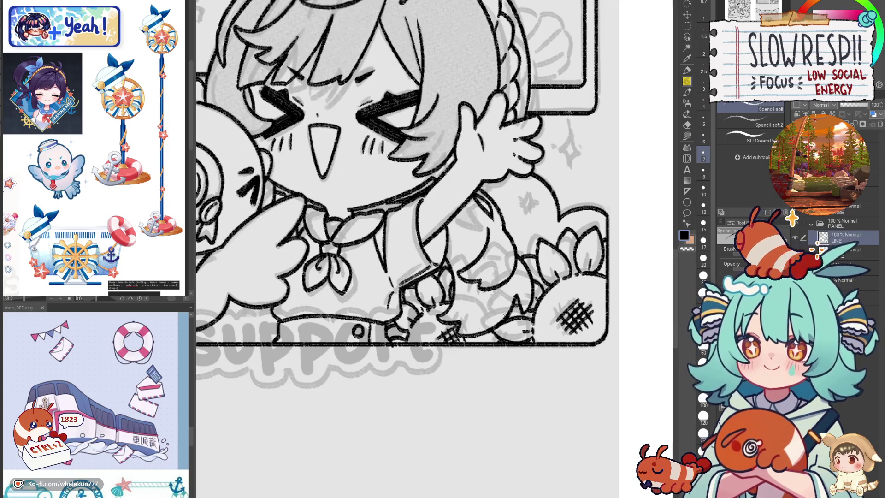
{"action": "scroll", "coordinate": [442, 339], "scroll_direction": "down", "scroll_amount": 4}
{"action": "scroll", "coordinate": [443, 325], "scroll_direction": "up", "scroll_amount": 2}
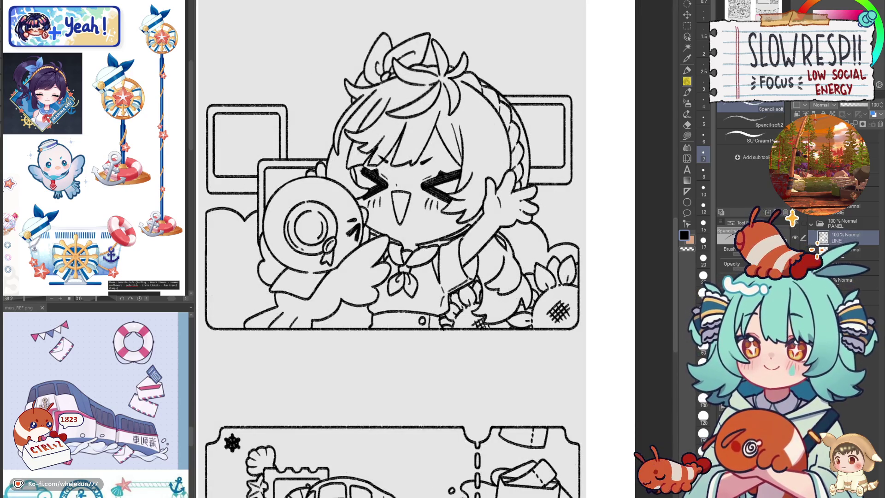
- Ink a line down the bird's leg, then undo it to redraw
{"action": "scroll", "coordinate": [569, 365], "scroll_direction": "down", "scroll_amount": 5}
{"action": "scroll", "coordinate": [553, 350], "scroll_direction": "up", "scroll_amount": 3}
{"action": "scroll", "coordinate": [549, 332], "scroll_direction": "up", "scroll_amount": 2}
{"action": "scroll", "coordinate": [530, 314], "scroll_direction": "down", "scroll_amount": 2}
{"action": "scroll", "coordinate": [506, 293], "scroll_direction": "up", "scroll_amount": 4}
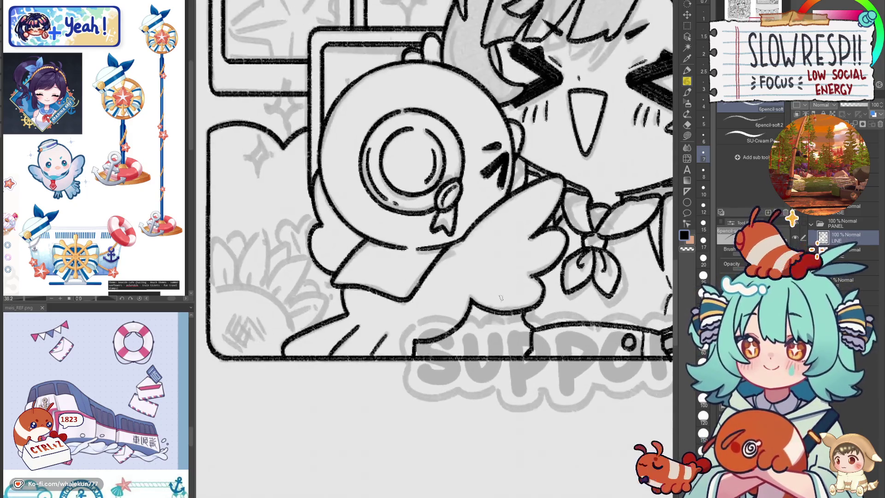
{"action": "mouse_move", "coordinate": [467, 312]}
{"action": "left_mouse_down"}
{"action": "mouse_move", "coordinate": [500, 328]}
{"action": "mouse_move", "coordinate": [507, 354]}
{"action": "mouse_move", "coordinate": [473, 319]}
{"action": "mouse_move", "coordinate": [505, 350]}
{"action": "left_mouse_up"}
{"action": "key", "text": "ctrl+z"}
- Pencil a small # hatch mark under the bird's wing, undoing and redrawing its strokes
{"action": "mouse_move", "coordinate": [462, 330]}
{"action": "left_mouse_down"}
{"action": "mouse_move", "coordinate": [459, 349]}
{"action": "mouse_move", "coordinate": [469, 352]}
{"action": "left_mouse_up"}
{"action": "mouse_move", "coordinate": [455, 338]}
{"action": "left_mouse_down"}
{"action": "mouse_move", "coordinate": [479, 333]}
{"action": "mouse_move", "coordinate": [479, 341]}
{"action": "left_mouse_up"}
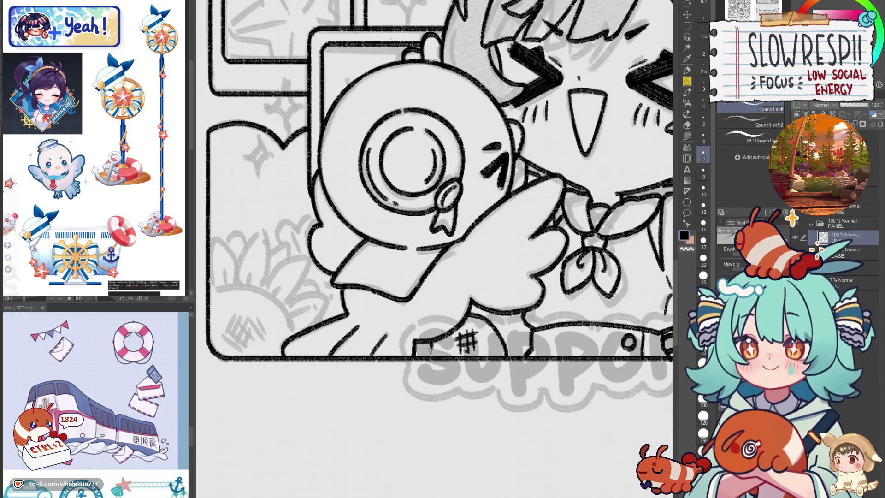
{"action": "key", "text": "ctrl+z"}
{"action": "key", "text": "ctrl+z"}
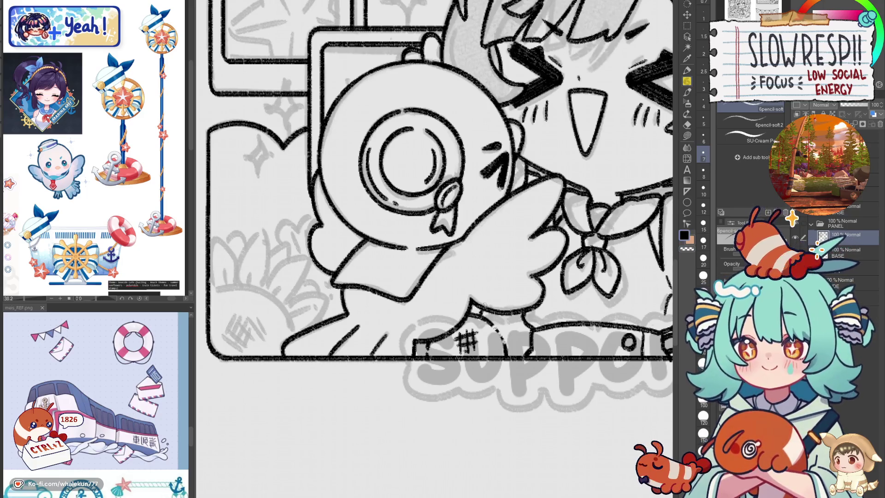
{"action": "key", "text": "ctrl+z"}
{"action": "key", "text": "ctrl+z"}
{"action": "key", "text": "ctrl+z"}
{"action": "mouse_move", "coordinate": [500, 323]}
{"action": "left_mouse_down"}
{"action": "mouse_move", "coordinate": [519, 332]}
{"action": "mouse_move", "coordinate": [528, 326]}
{"action": "left_mouse_up"}
{"action": "key", "text": "ctrl+z"}
{"action": "key", "text": "ctrl+z"}
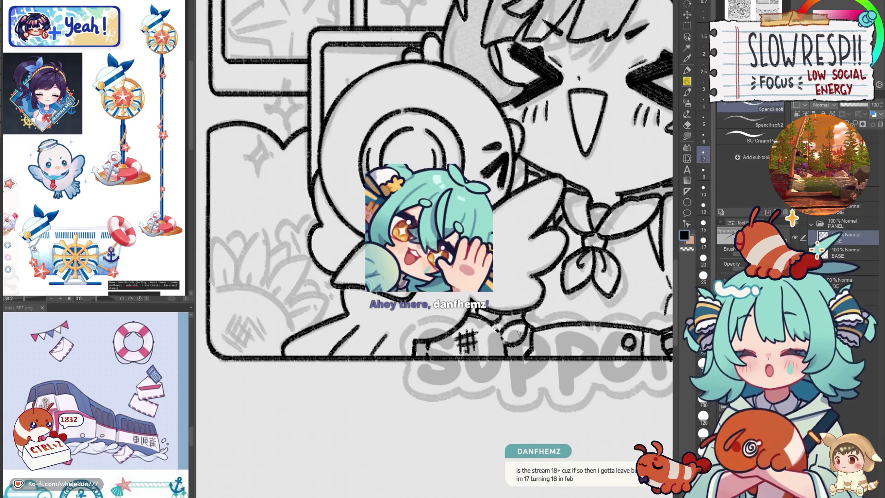
- Ink and extend the lower-left cloud outline, checking it with a mirrored canvas view
{"action": "left_click_drag", "start_coordinate": [518, 305], "coordinate": [509, 302]}
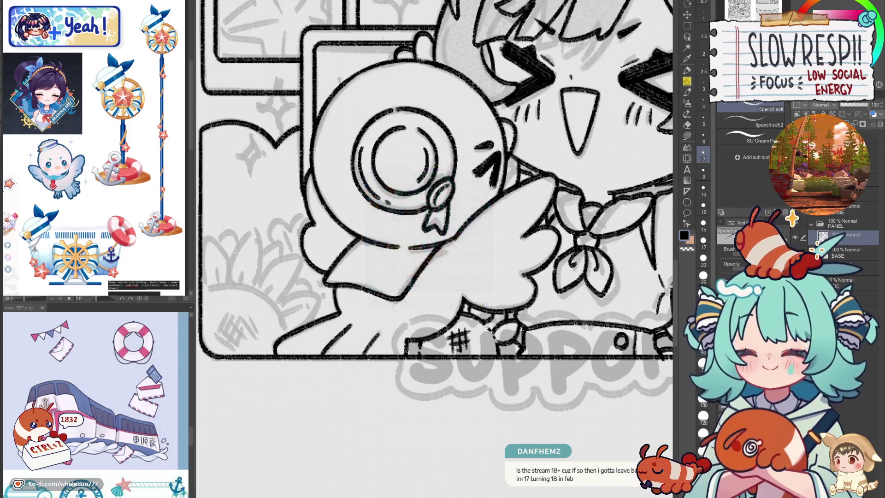
{"action": "mouse_move", "coordinate": [408, 349]}
{"action": "left_mouse_down"}
{"action": "mouse_move", "coordinate": [507, 383]}
{"action": "mouse_move", "coordinate": [555, 371]}
{"action": "left_mouse_up"}
{"action": "left_click_drag", "start_coordinate": [350, 311], "coordinate": [375, 304]}
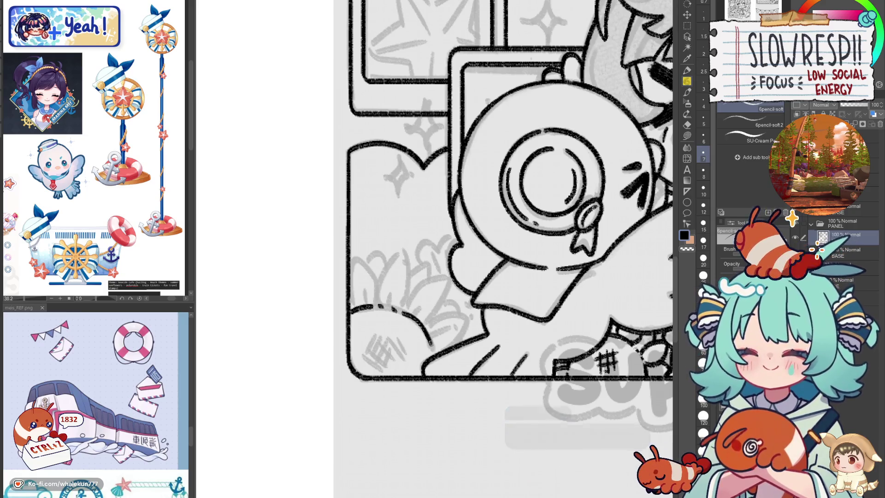
{"action": "key", "text": "h"}
{"action": "left_click_drag", "start_coordinate": [595, 278], "coordinate": [564, 320]}
- Draw slanted and crossing strokes into a # hatch in the cloud's corner, undoing the last stroke
{"action": "mouse_move", "coordinate": [564, 321]}
{"action": "left_mouse_down"}
{"action": "mouse_move", "coordinate": [528, 336]}
{"action": "mouse_move", "coordinate": [584, 322]}
{"action": "left_mouse_up"}
{"action": "mouse_move", "coordinate": [582, 349]}
{"action": "left_mouse_down"}
{"action": "mouse_move", "coordinate": [591, 319]}
{"action": "mouse_move", "coordinate": [576, 301]}
{"action": "left_mouse_up"}
{"action": "left_click_drag", "start_coordinate": [536, 341], "coordinate": [558, 333]}
{"action": "mouse_move", "coordinate": [538, 336]}
{"action": "left_mouse_down"}
{"action": "mouse_move", "coordinate": [569, 326]}
{"action": "mouse_move", "coordinate": [553, 338]}
{"action": "left_mouse_up"}
{"action": "key", "text": "ctrl+z"}
{"action": "key", "text": "ctrl+z"}
{"action": "key", "text": "ctrl+z"}
- Flip the canvas back and forth to compare the cloud hatch against the normal view
{"action": "scroll", "coordinate": [546, 350], "scroll_direction": "down", "scroll_amount": 5}
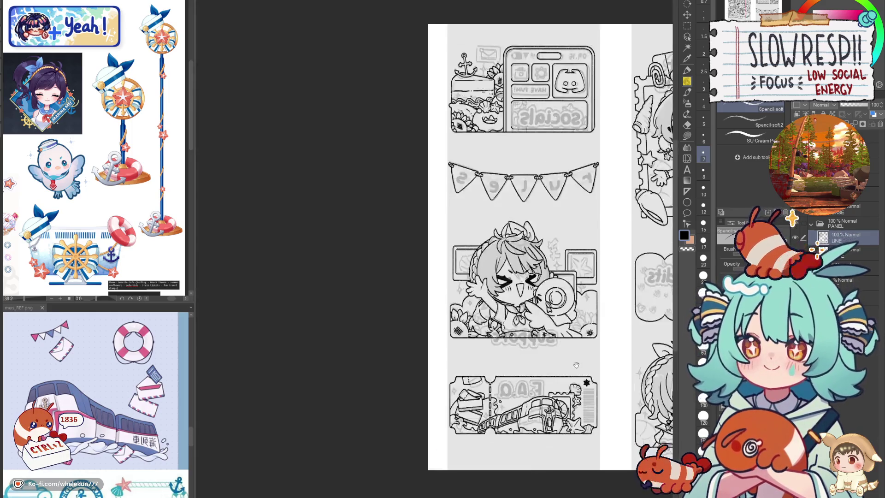
{"action": "key", "text": "h"}
{"action": "scroll", "coordinate": [548, 352], "scroll_direction": "up", "scroll_amount": 1}
{"action": "key", "text": "h"}
{"action": "key", "text": "h"}
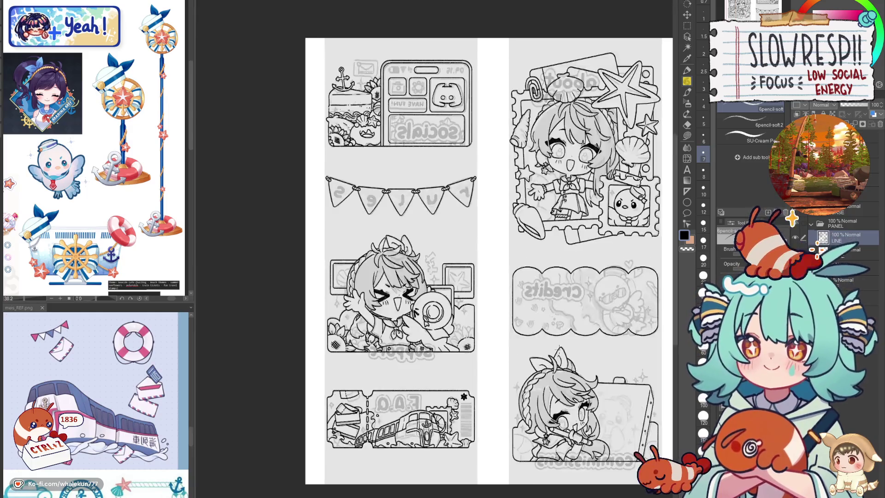
{"action": "left_click_drag", "start_coordinate": [517, 350], "coordinate": [559, 349]}
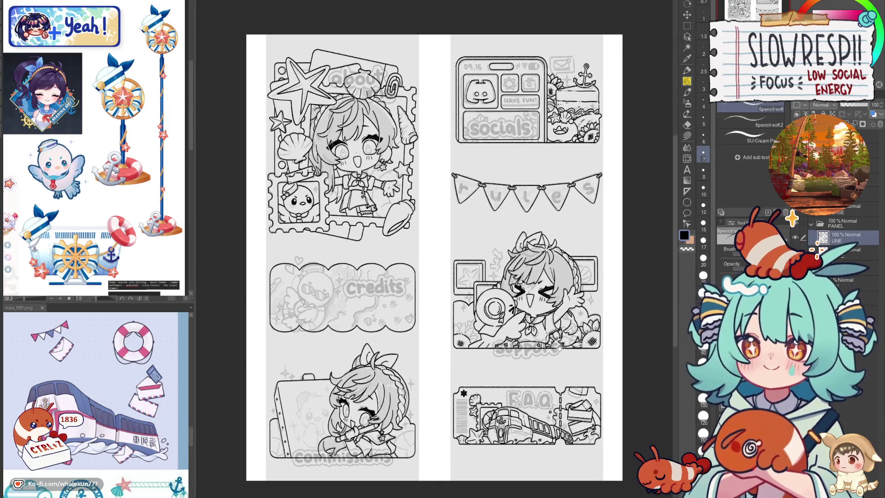
{"action": "key", "text": "h"}
{"action": "key", "text": "h"}
{"action": "scroll", "coordinate": [553, 354], "scroll_direction": "up", "scroll_amount": 3}
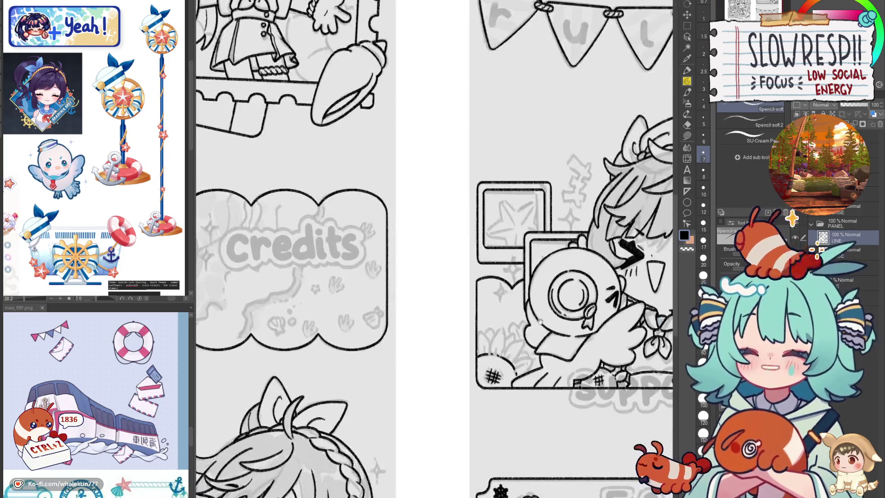